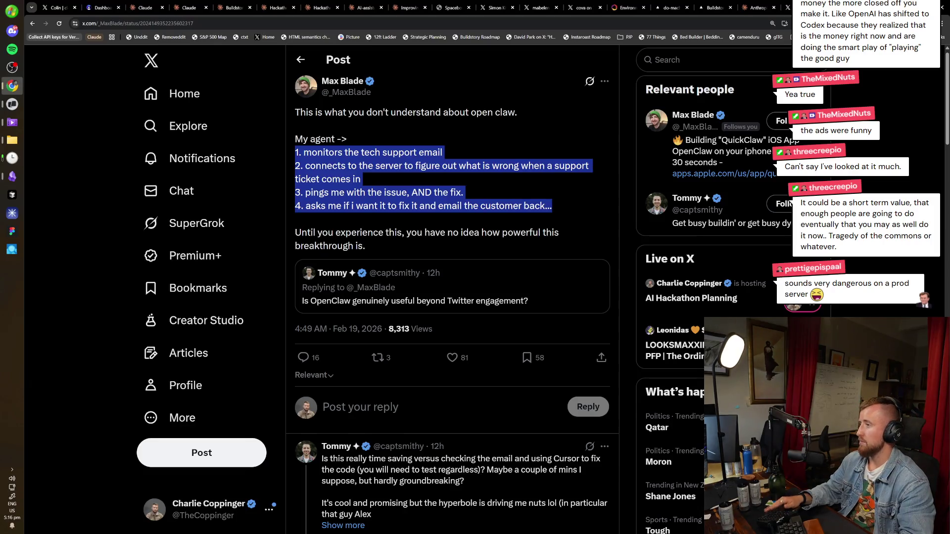
Highlight and then clear steps 2, 3 and 4 of the OpenClaw post in turn
mouse_move(474, 181)
mouse_down()
mouse_move(322, 179)
mouse_move(297, 165)
mouse_move(375, 171)
mouse_move(340, 180)
mouse_move(158, 157)
mouse_up()
click(409, 188)
drag(490, 196, 296, 193)
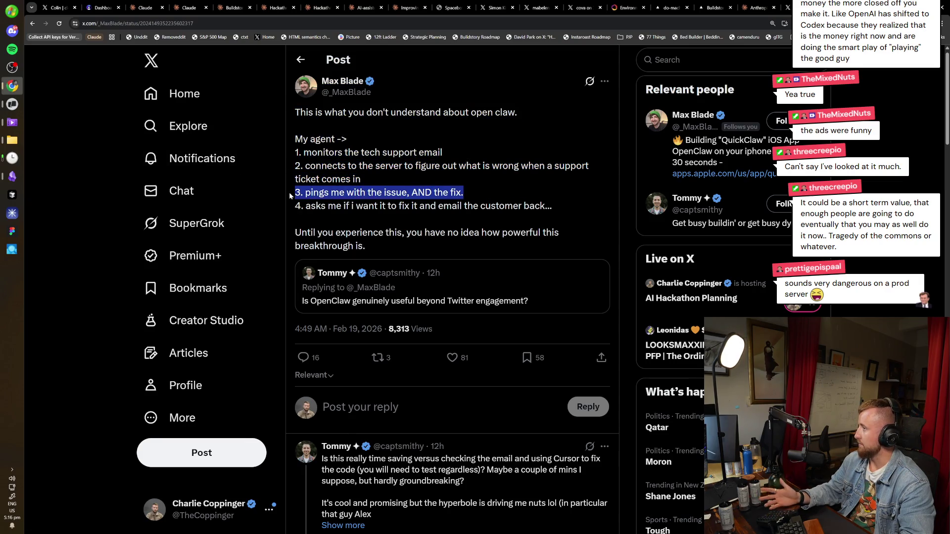
click(296, 193)
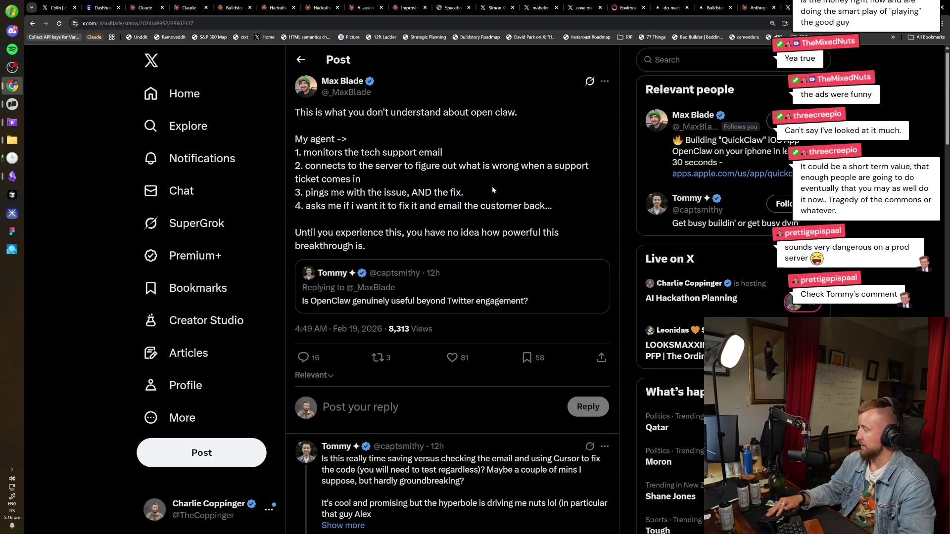
drag(567, 210, 295, 207)
click(348, 213)
Scroll down into the post's replies and expand one reply with Show more
scroll(349, 213, down, 2)
scroll(349, 217, down, 3)
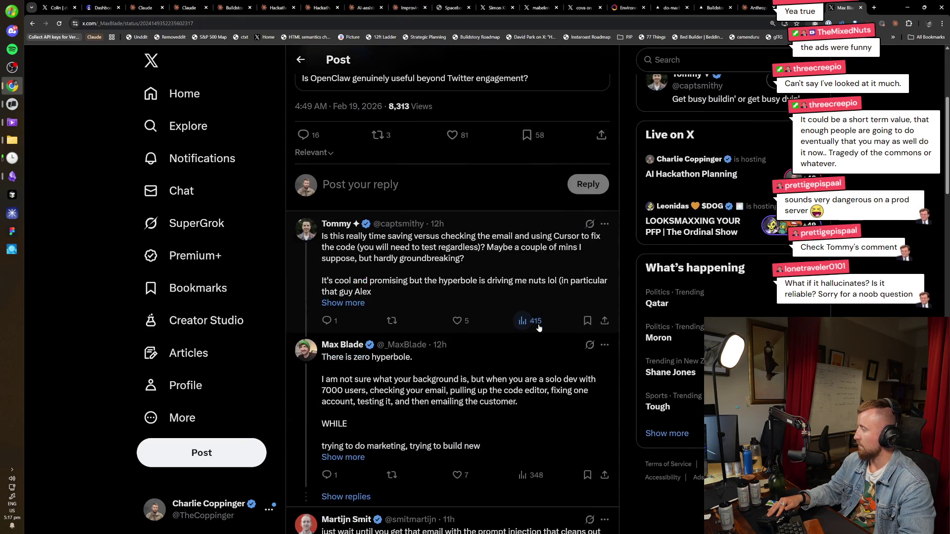
scroll(567, 385, up, 5)
scroll(556, 356, down, 4)
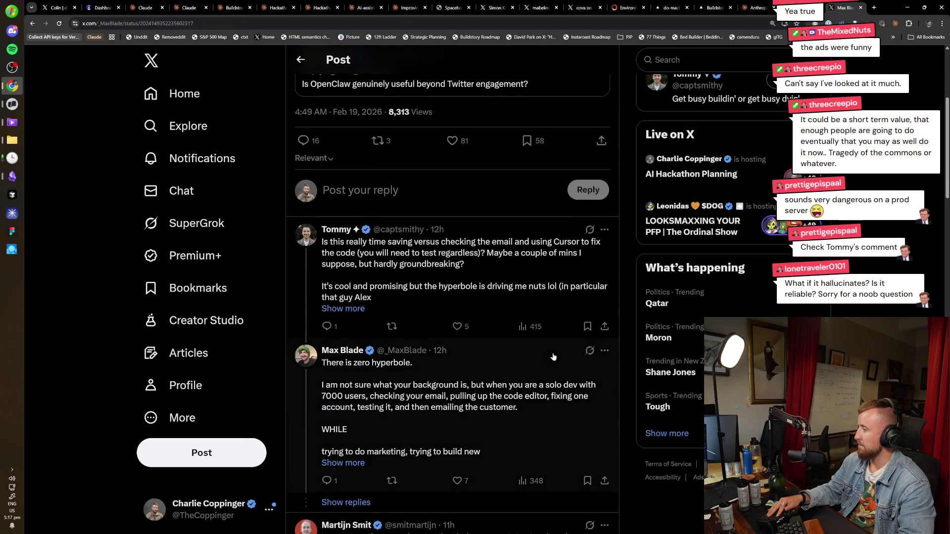
scroll(513, 354, down, 1)
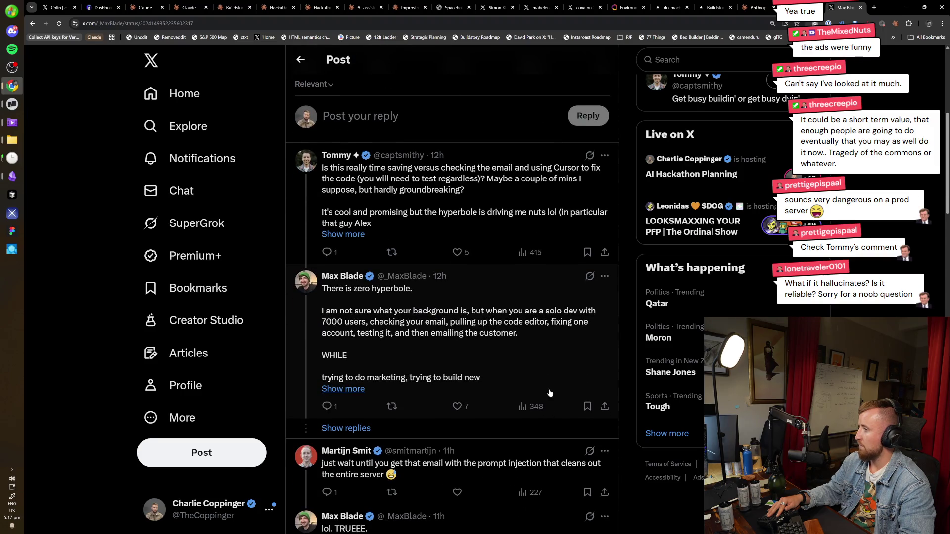
scroll(629, 379, down, 1)
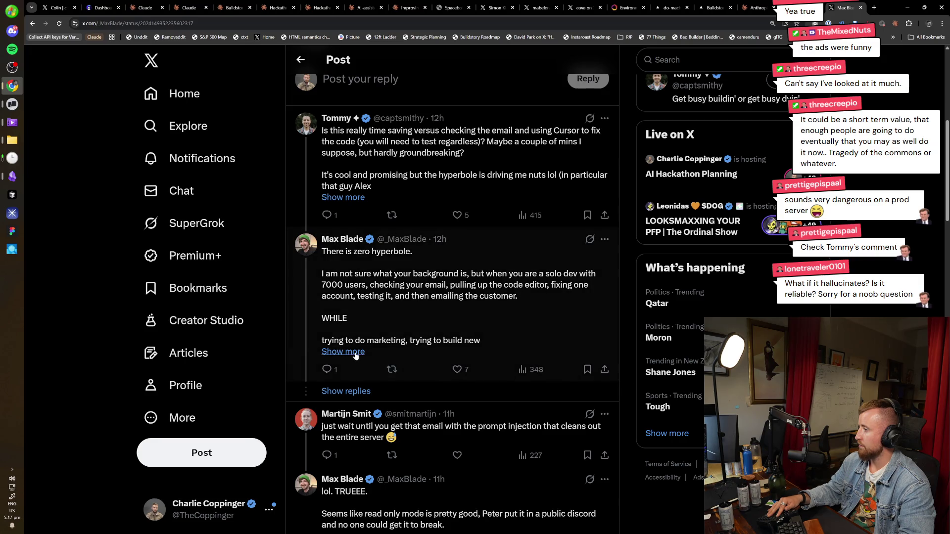
click(356, 353)
Read through the remaining replies, then go back to the home feed
scroll(509, 316, down, 3)
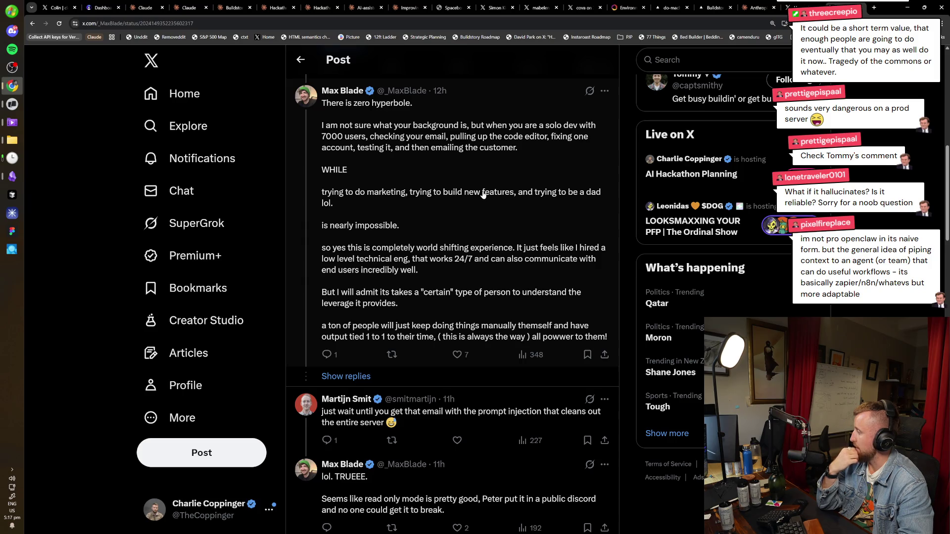
scroll(484, 198, down, 3)
scroll(568, 356, down, 2)
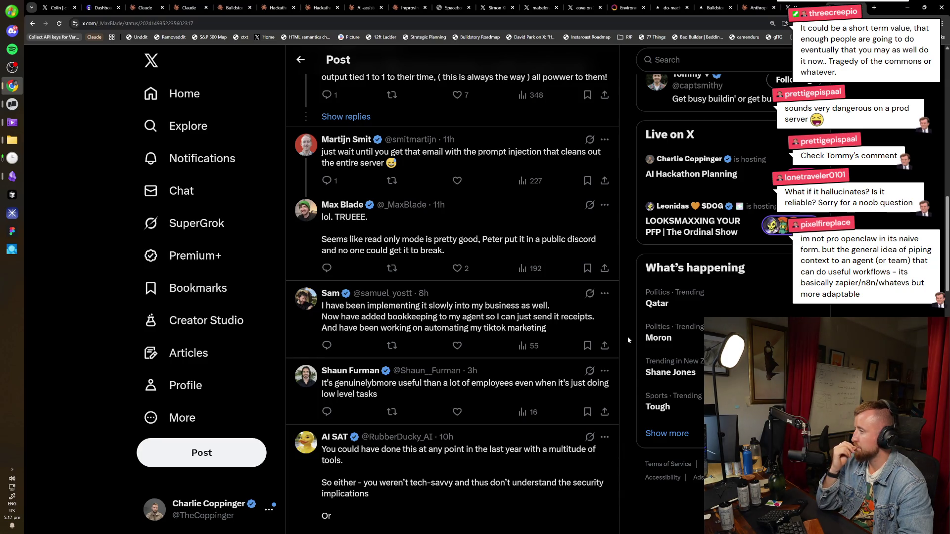
scroll(627, 337, down, 4)
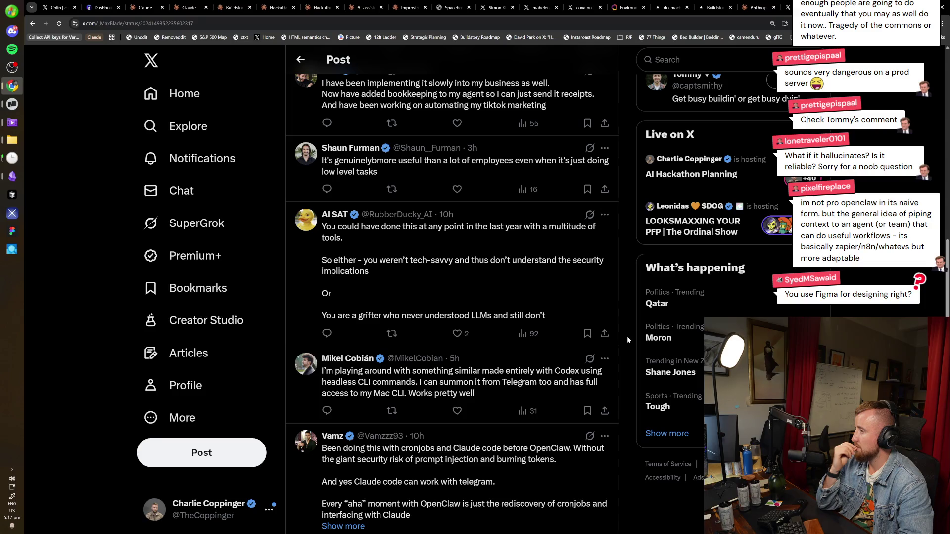
scroll(628, 337, down, 3)
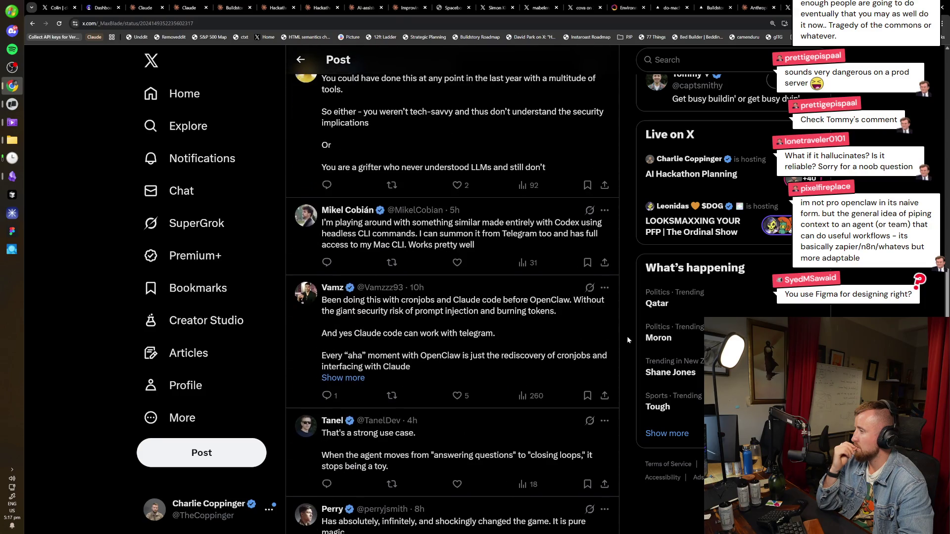
scroll(627, 337, down, 2)
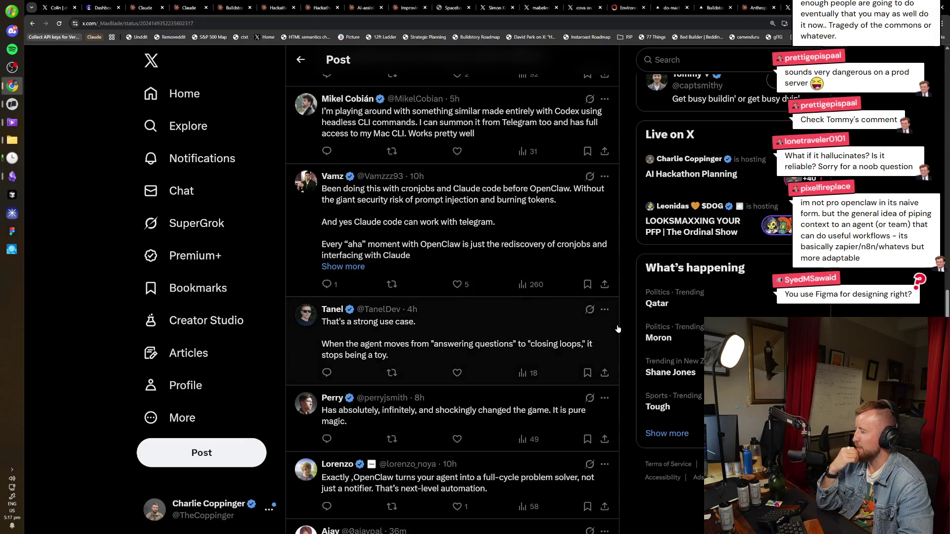
scroll(619, 325, down, 3)
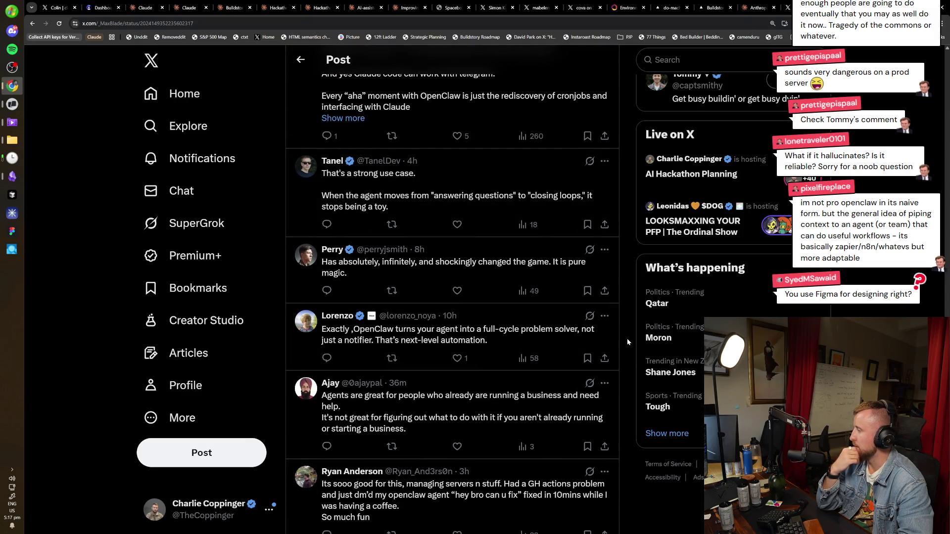
scroll(627, 337, down, 3)
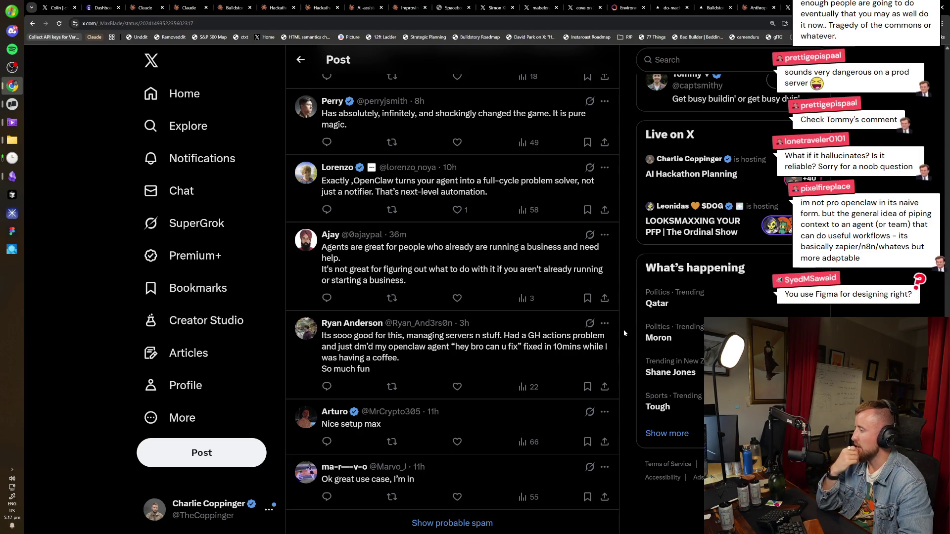
scroll(624, 329, down, 2)
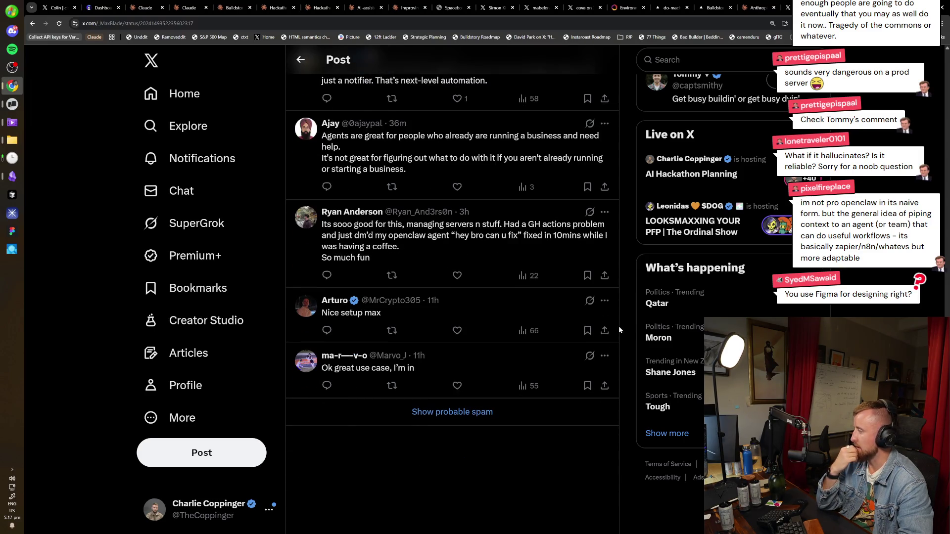
scroll(619, 327, down, 2)
key(alt+Left)
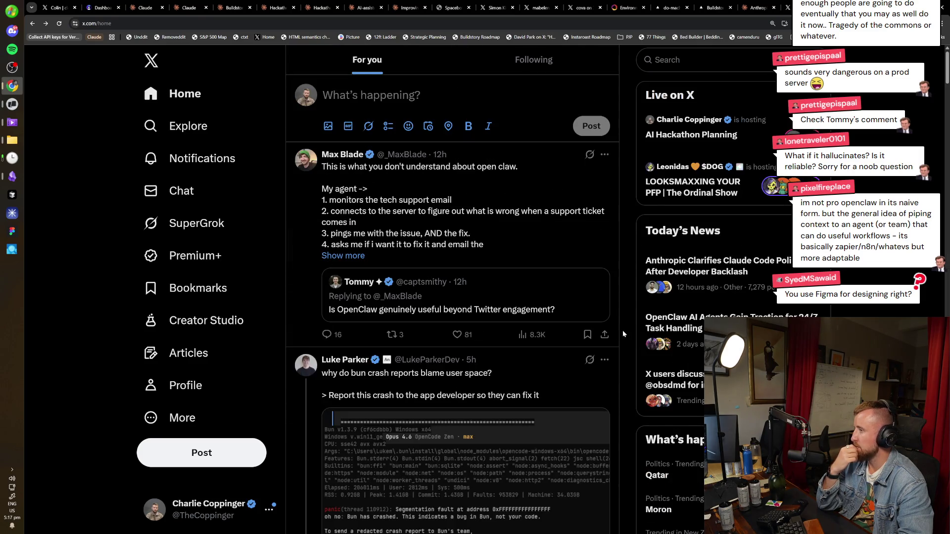
scroll(621, 335, down, 4)
scroll(500, 291, down, 10)
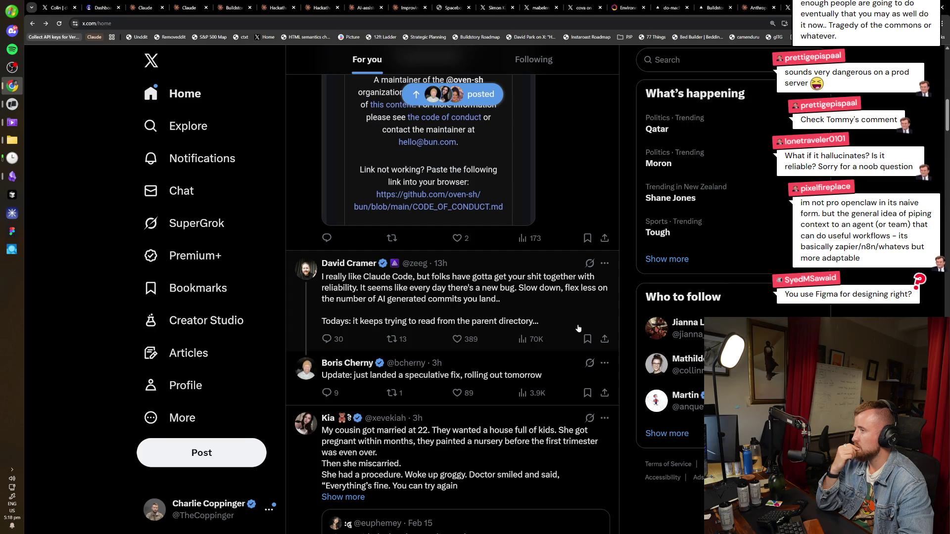
mouse_move(341, 264)
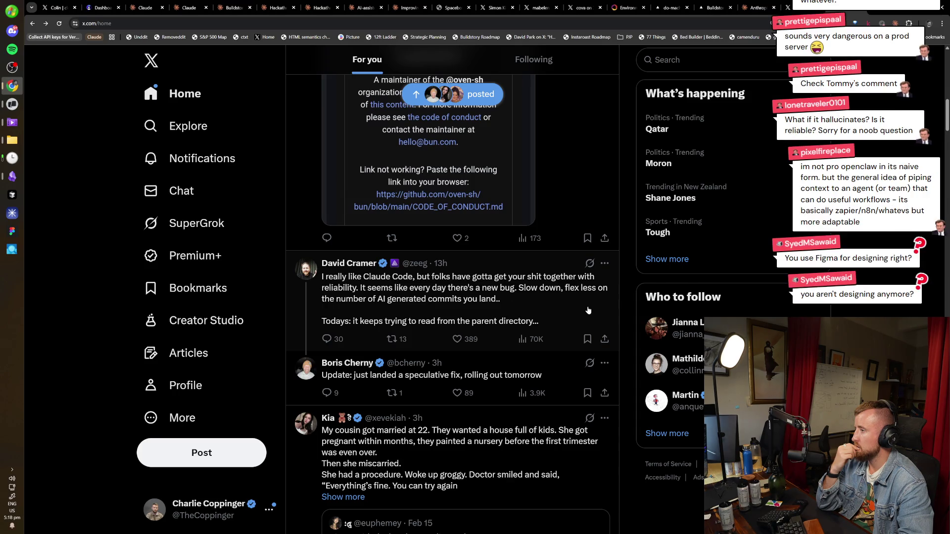
scroll(589, 310, down, 2)
scroll(552, 357, up, 3)
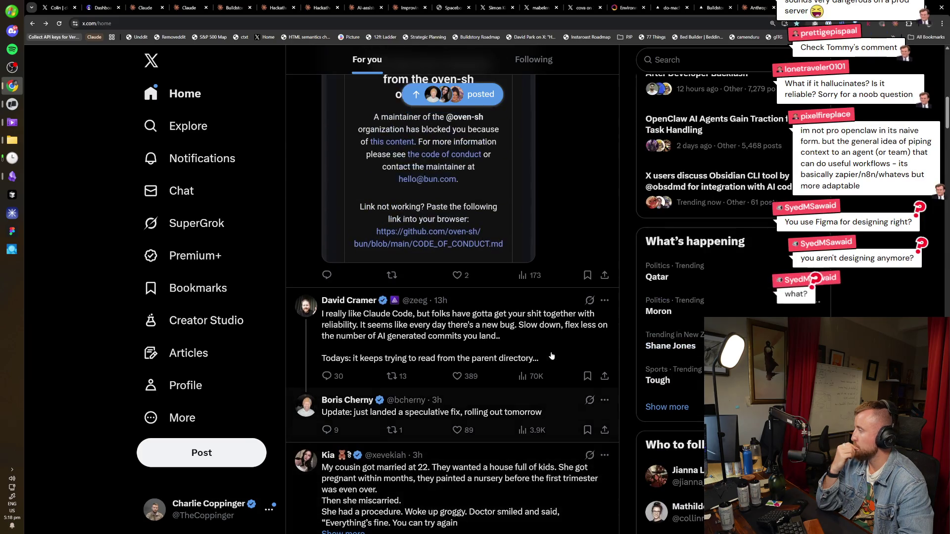
scroll(540, 355, down, 12)
scroll(536, 355, down, 6)
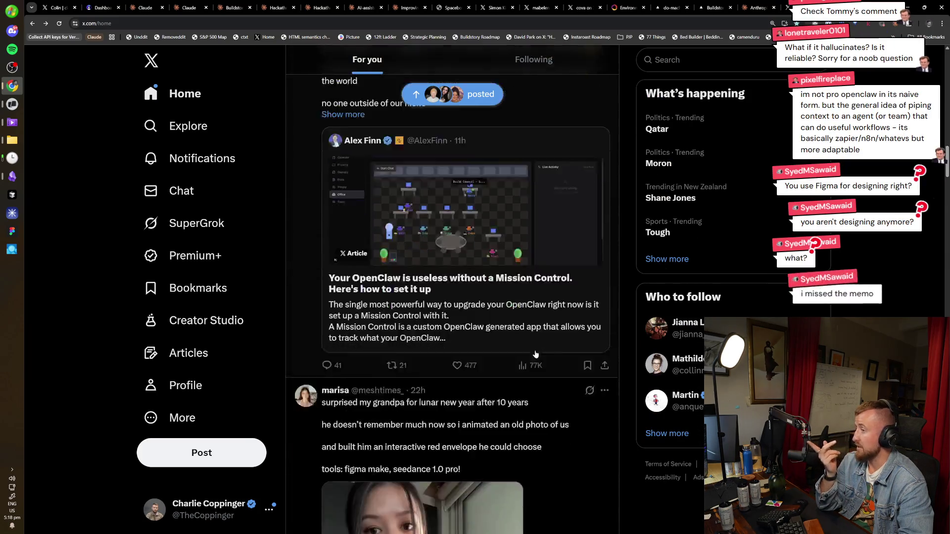
scroll(556, 328, down, 5)
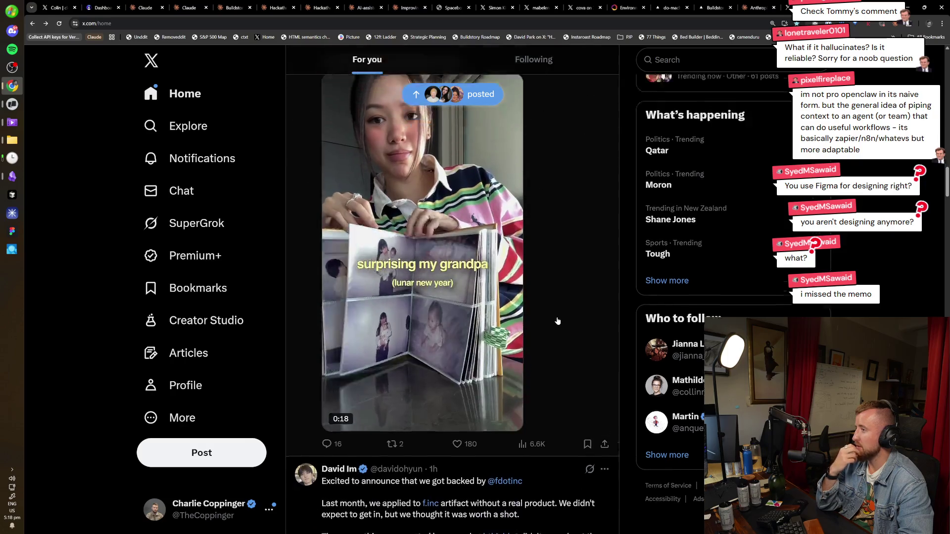
scroll(556, 321, up, 10)
scroll(519, 341, up, 2)
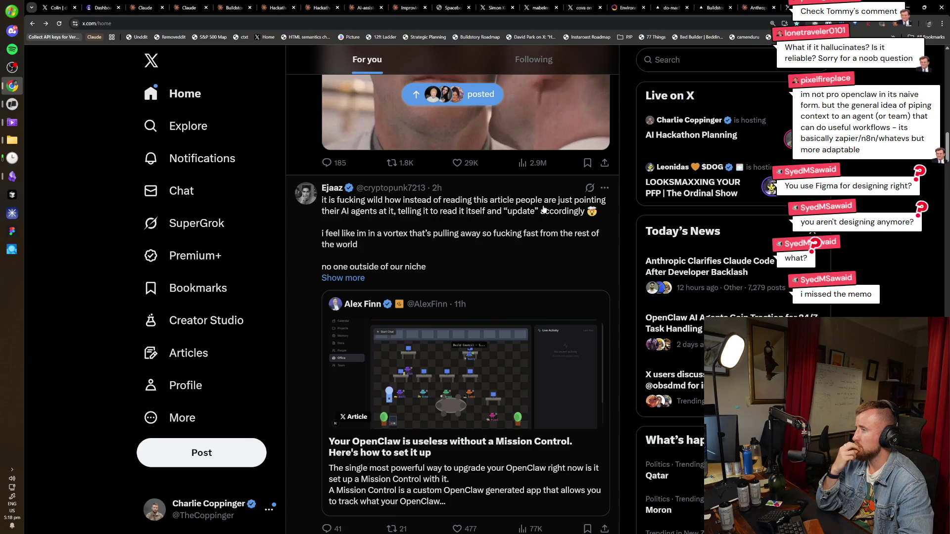
click(543, 210)
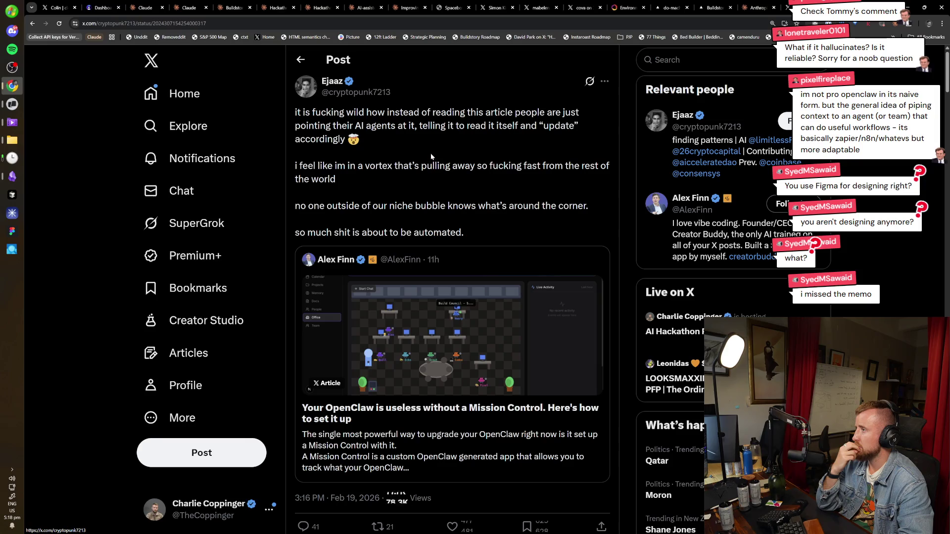
Open the quoted Mission Control article and enlarge its Tasks Board screenshot to full size
scroll(431, 157, down, 5)
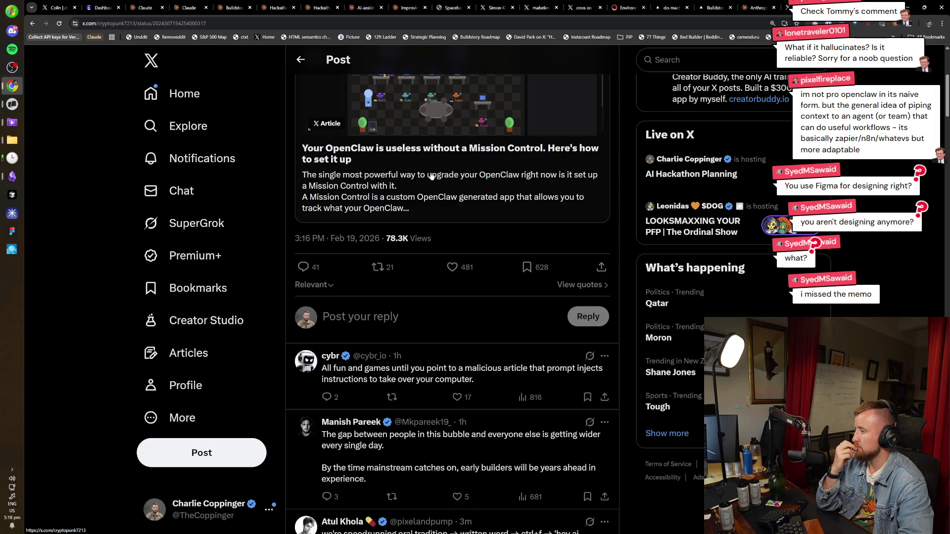
click(431, 176)
scroll(435, 307, down, 10)
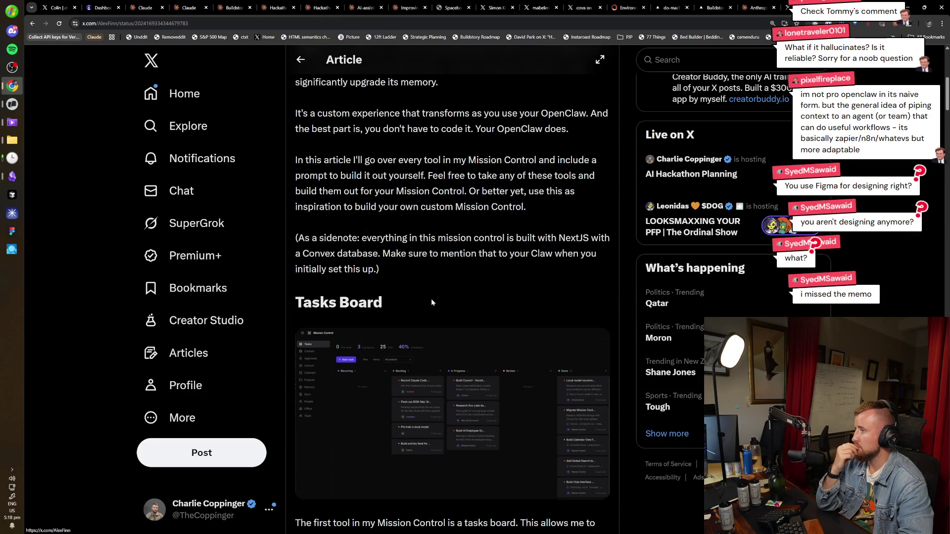
scroll(422, 278, down, 3)
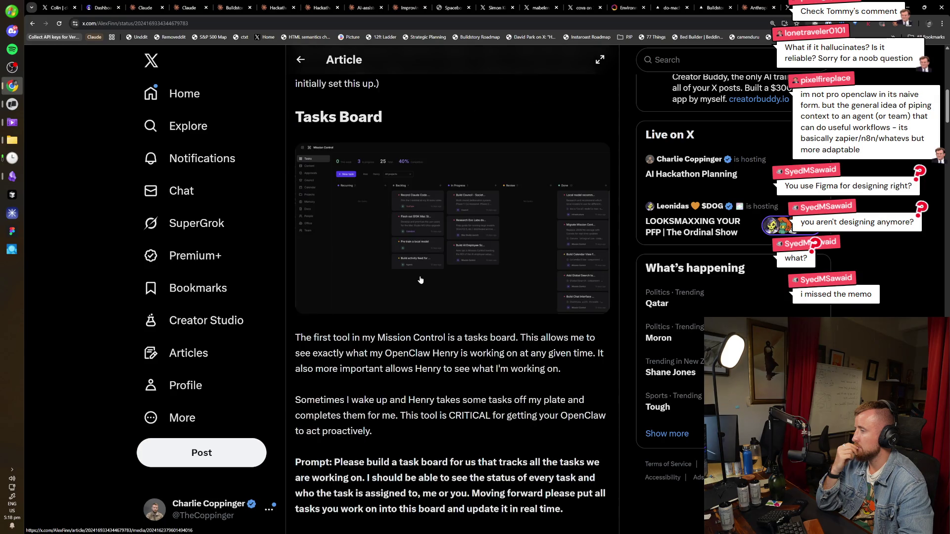
click(420, 280)
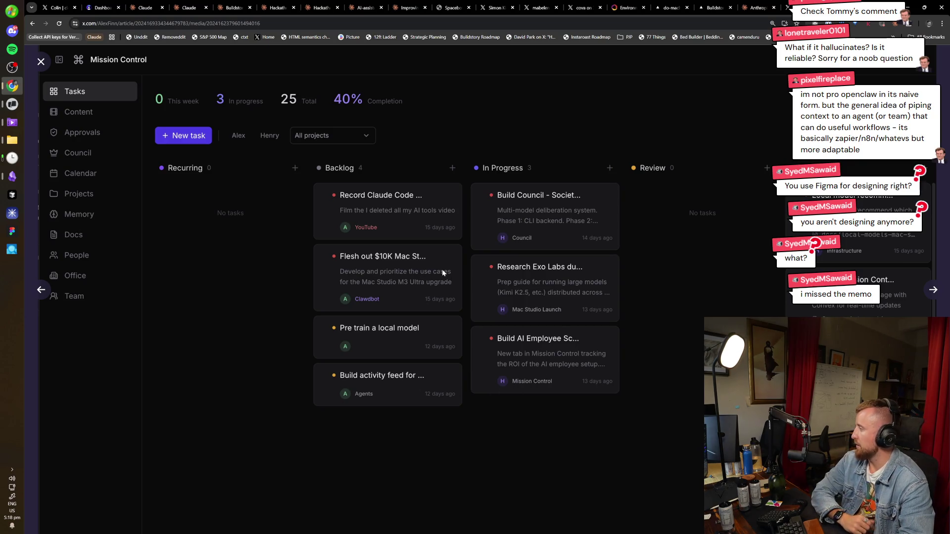
Open the Tasks Board image in its own tab and pan around it
right_click(443, 270)
click(484, 280)
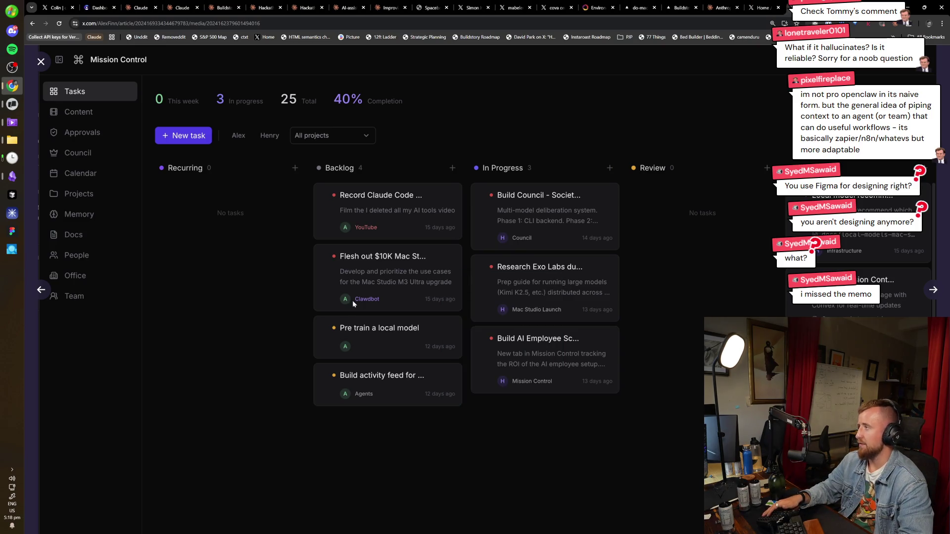
key(ctrl+Tab)
ctrl+scroll(388, 287, up, 5)
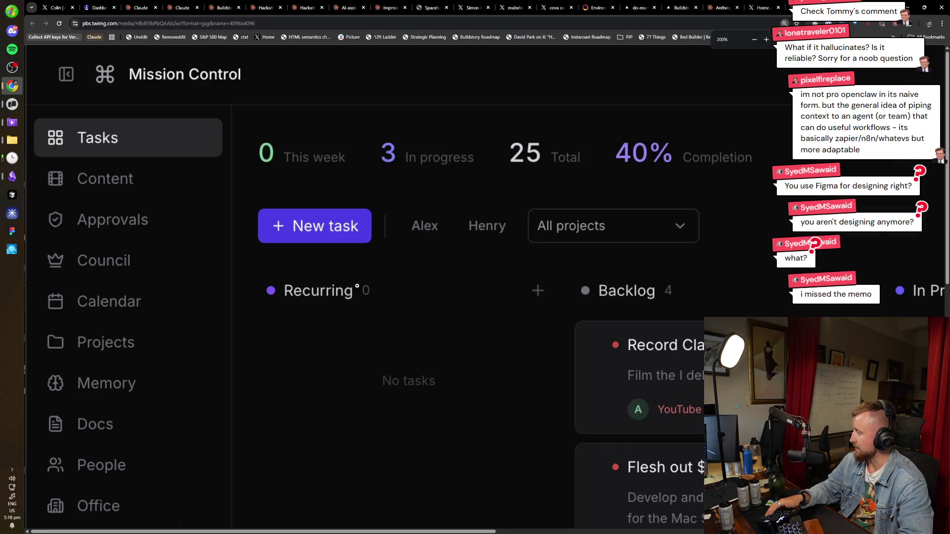
scroll(312, 346, right, 10)
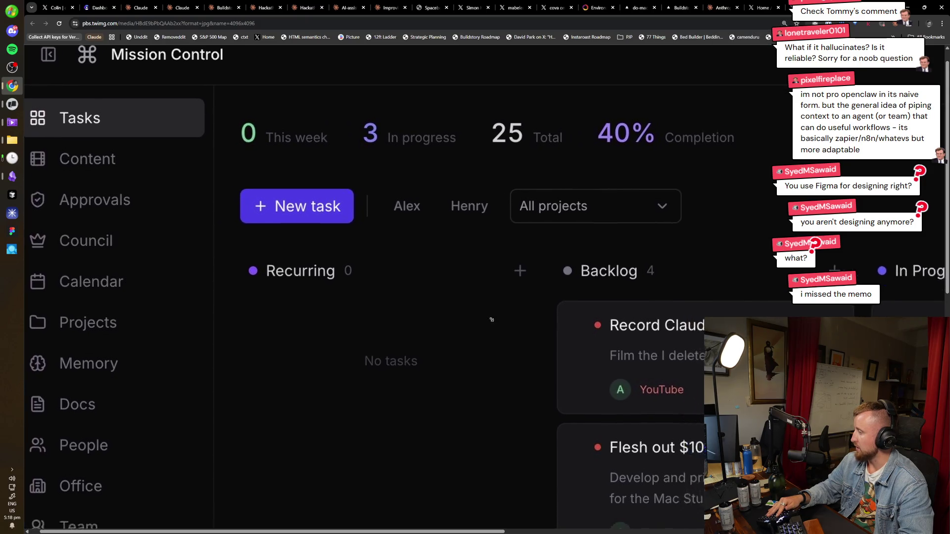
scroll(311, 352, down, 3)
scroll(312, 352, left, 3)
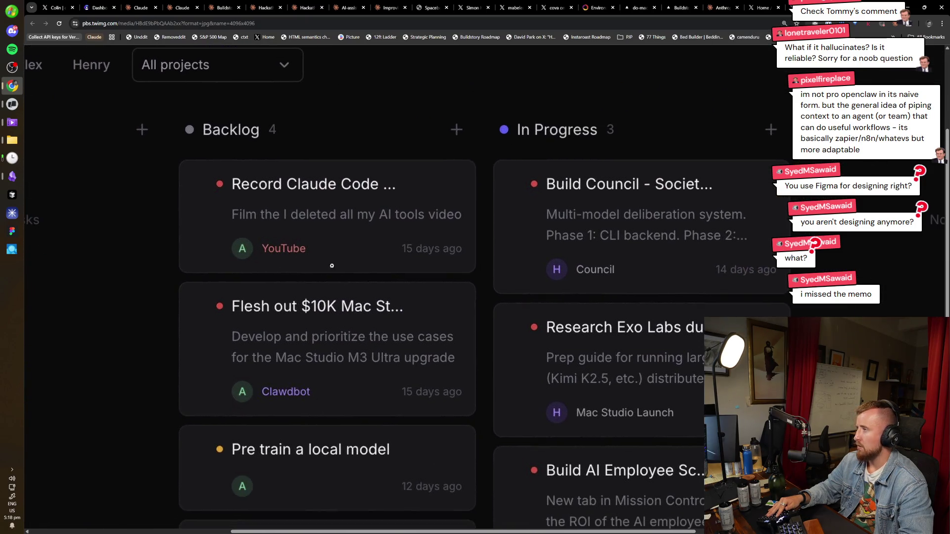
scroll(337, 197, down, 1)
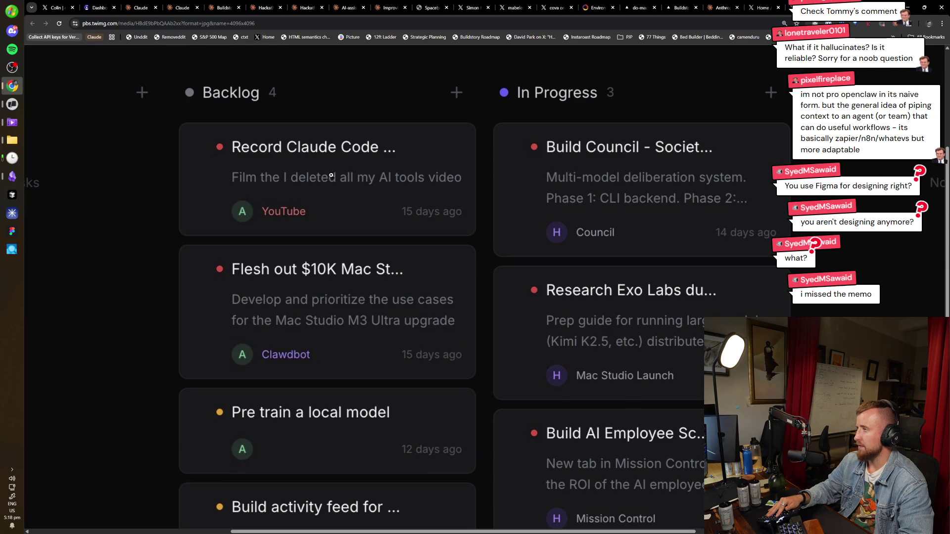
scroll(376, 174, down, 2)
scroll(385, 206, up, 2)
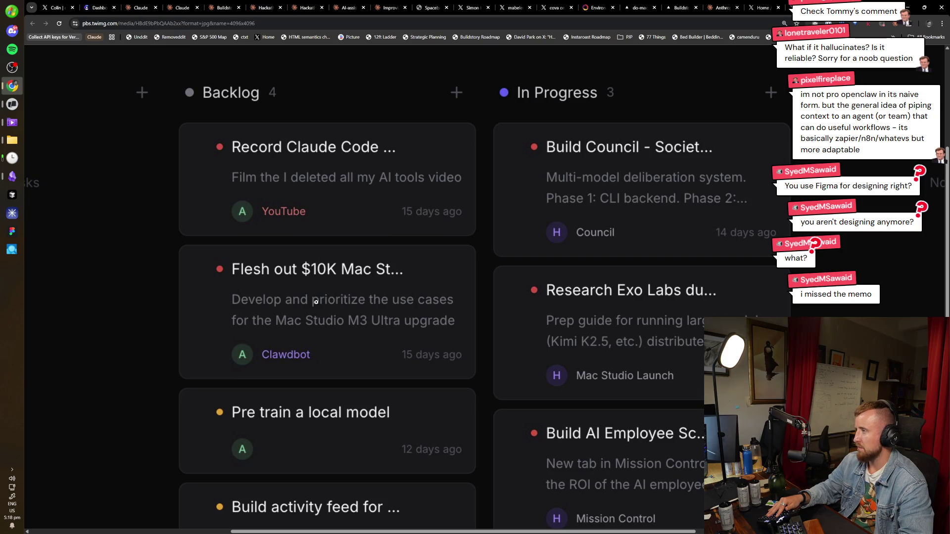
scroll(406, 293, down, 1)
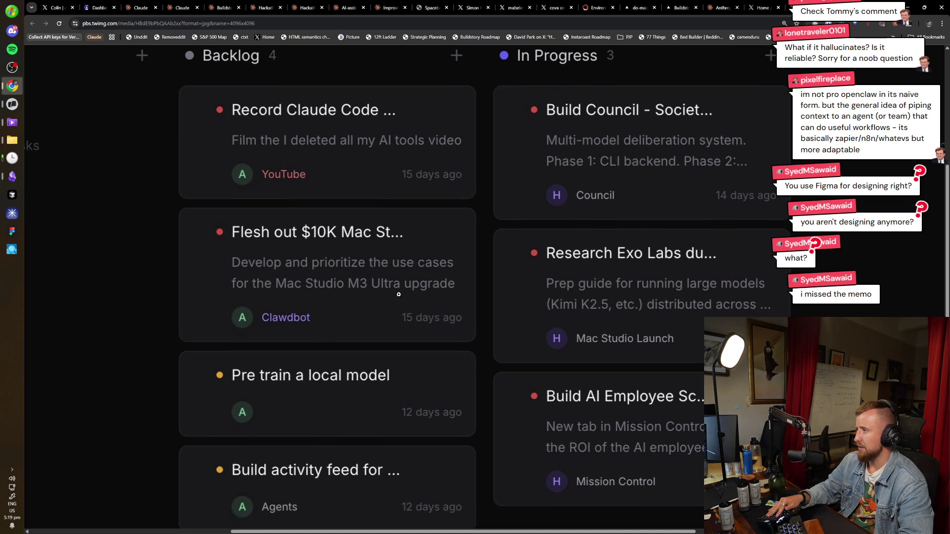
Keep scrolling across the board image's Backlog and In Progress columns
scroll(399, 295, down, 1)
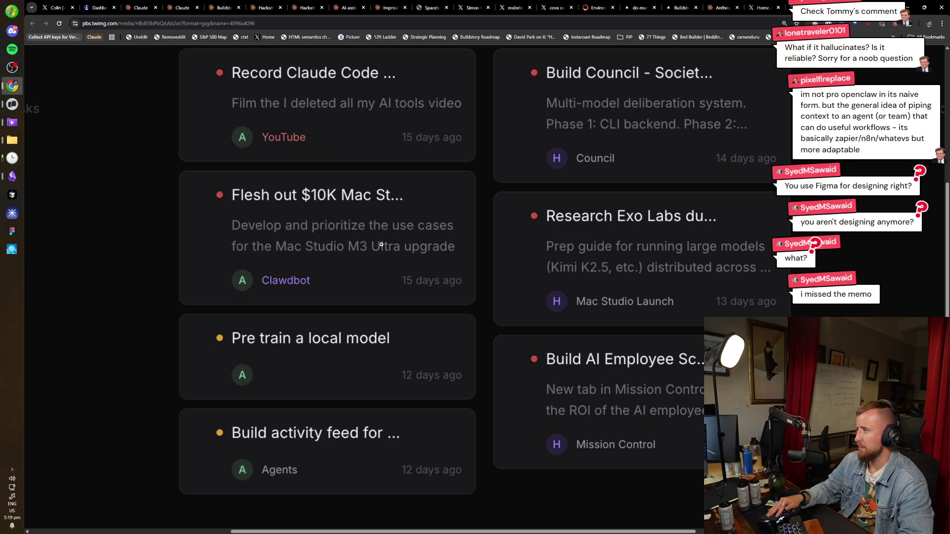
scroll(425, 268, down, 1)
scroll(396, 317, up, 1)
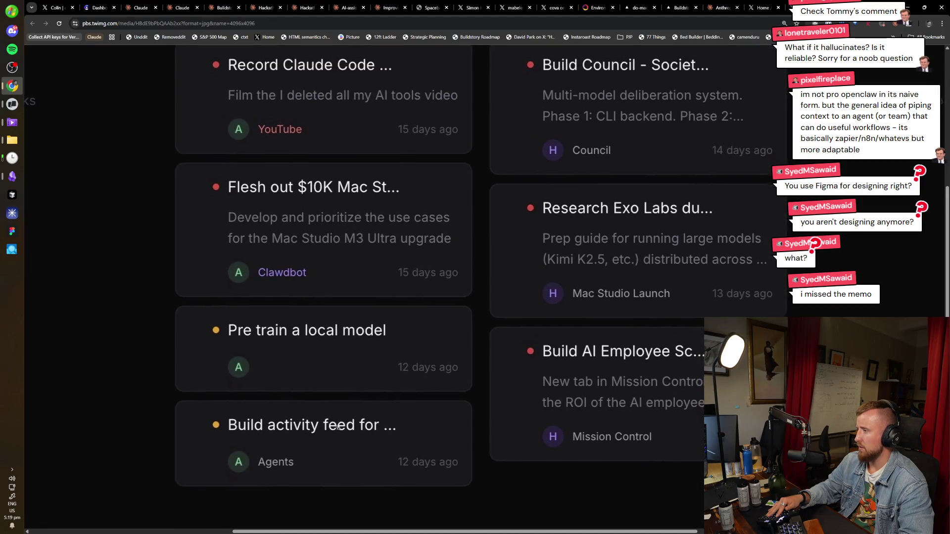
scroll(318, 400, up, 4)
scroll(319, 401, right, 2)
scroll(569, 317, right, 2)
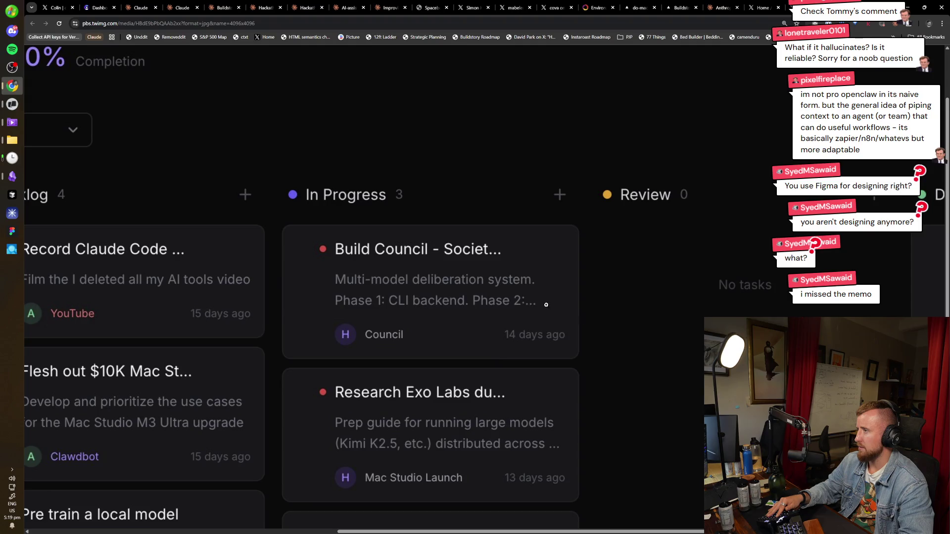
scroll(495, 258, down, 2)
scroll(470, 239, right, 2)
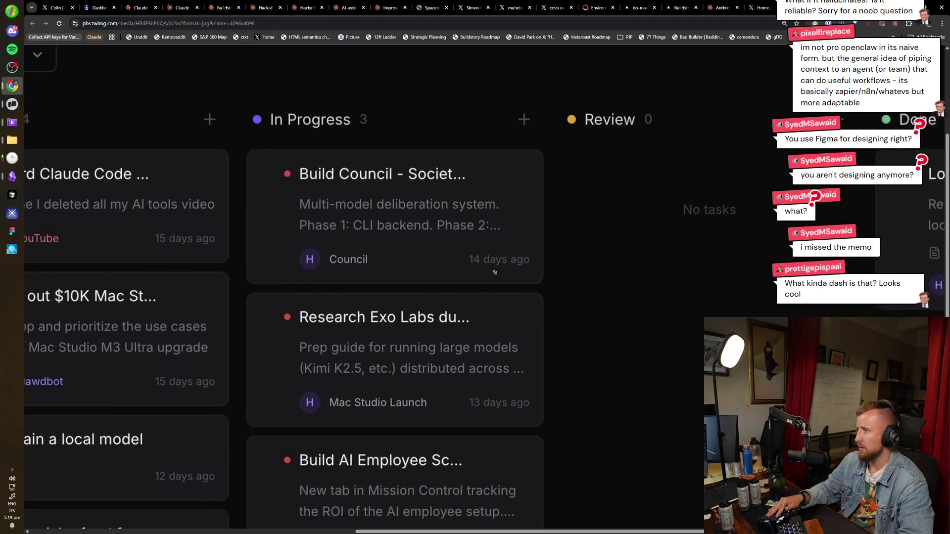
scroll(465, 277, down, 3)
scroll(460, 312, up, 2)
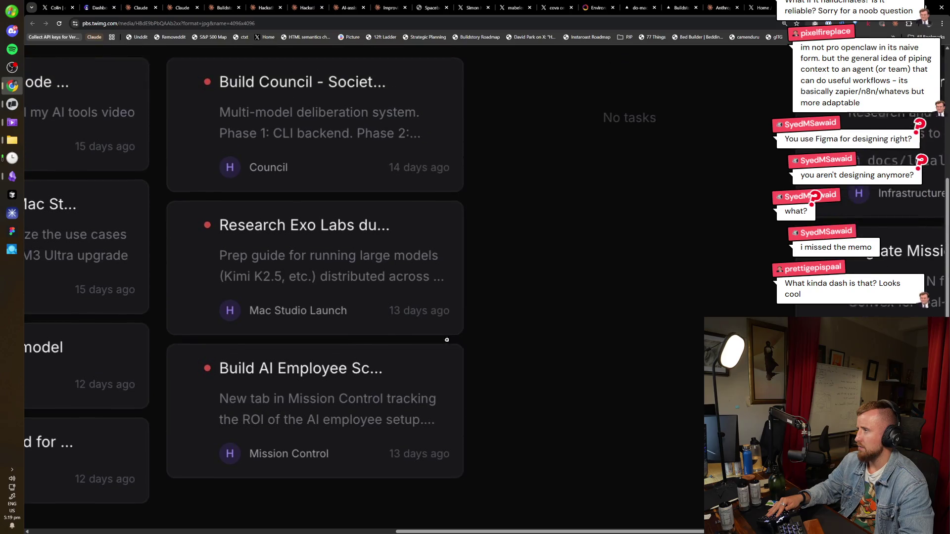
scroll(383, 306, down, 3)
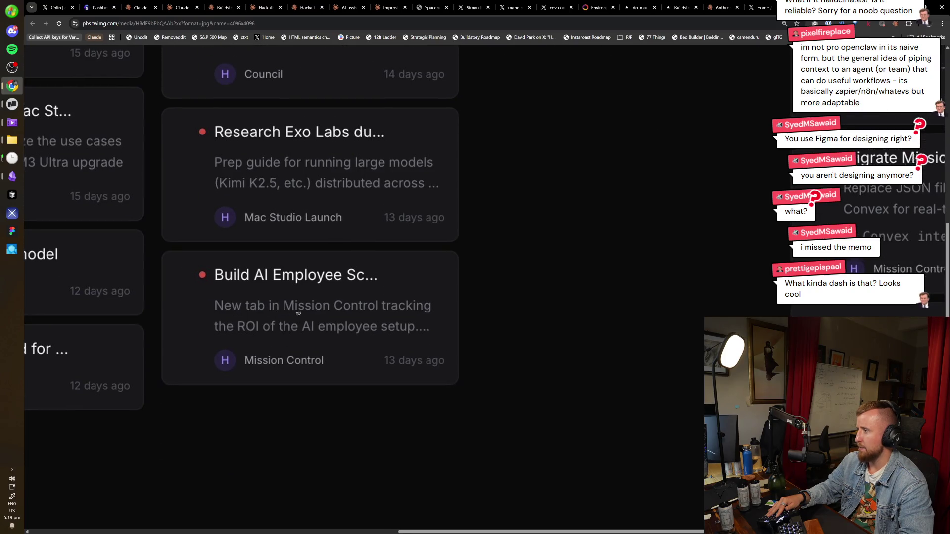
scroll(322, 277, right, 3)
scroll(406, 234, up, 1)
scroll(407, 234, up, 1)
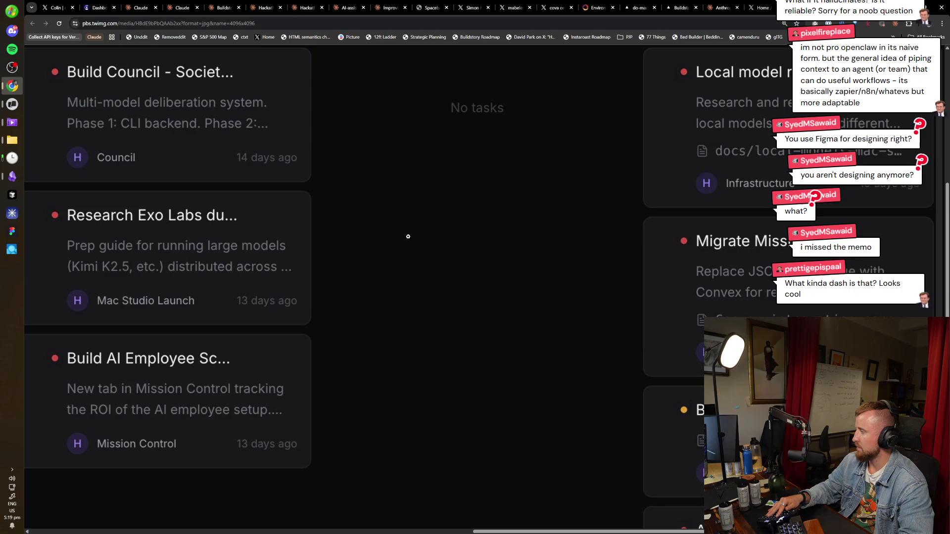
scroll(659, 292, up, 2)
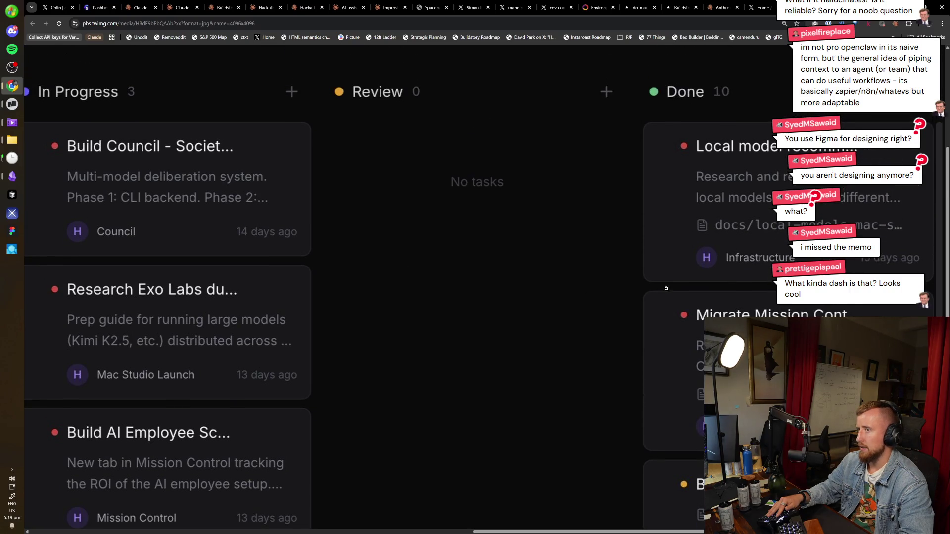
Zoom the image back out, close its tab, and start a new tab with an empty address
key(ctrl+minus)
scroll(666, 288, down, 4)
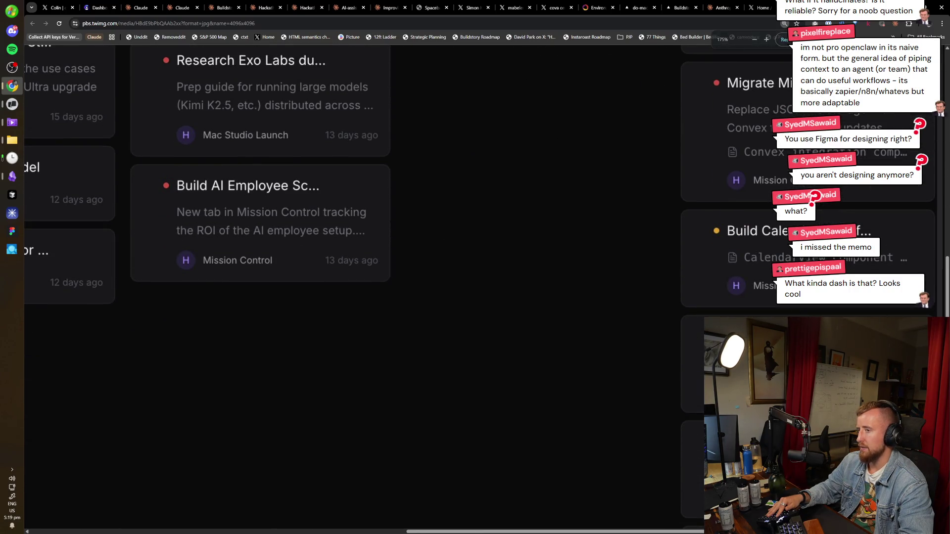
key(ctrl+minus)
key(ctrl+minus)
key(ctrl+minus)
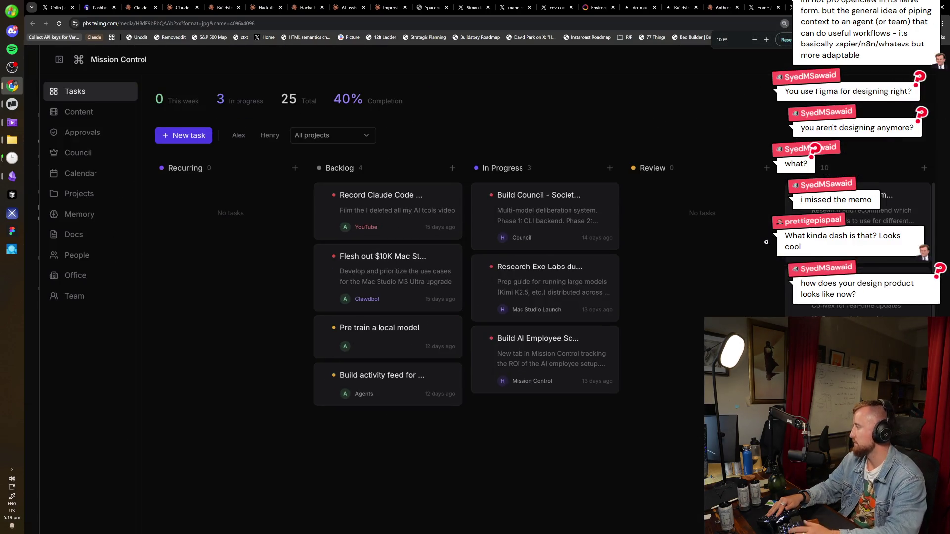
key(ctrl+w)
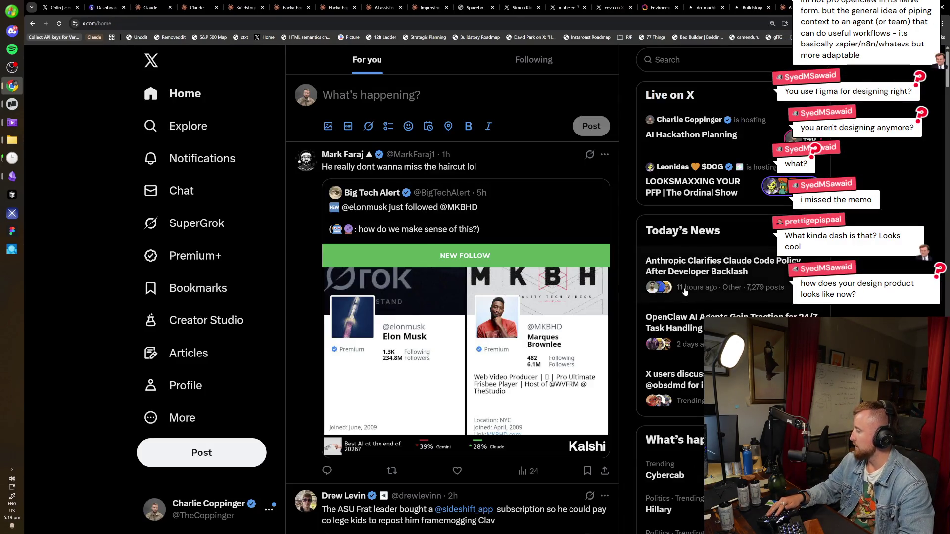
key(ctrl+t)
text(rad)
key(BackSpace)
key(BackSpace)
key(BackSpace)
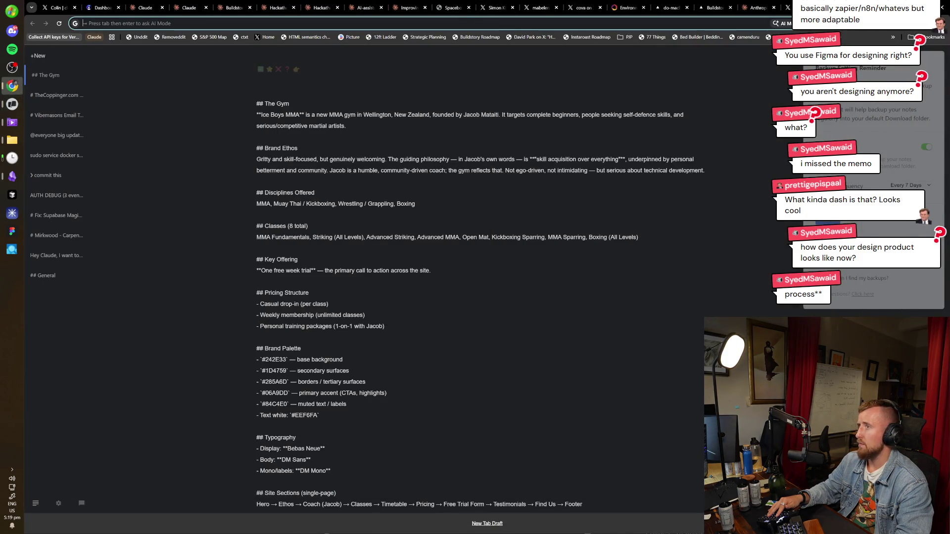
Load tldraw.com, then in Obsidian's ai-workflow-log note select the Braindump line
text(tldraw.com)
key(Return)
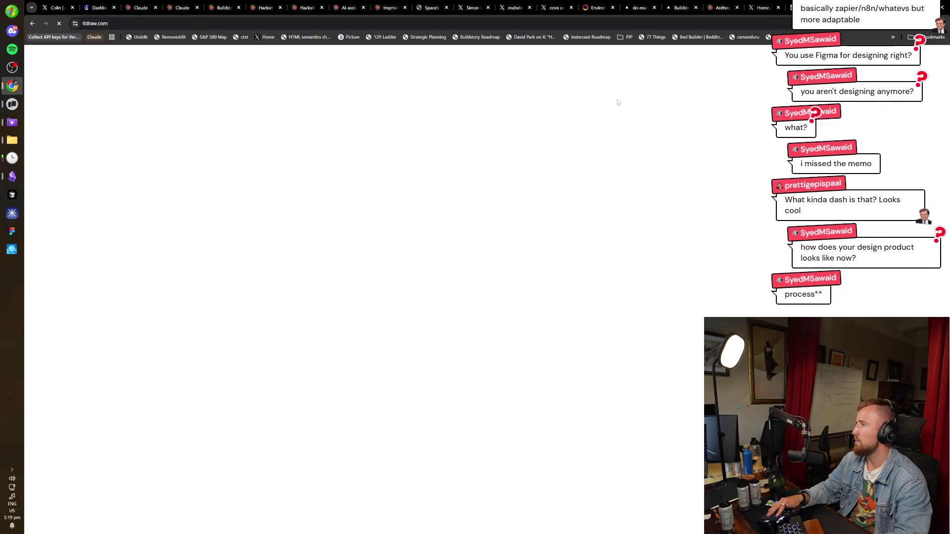
click(17, 179)
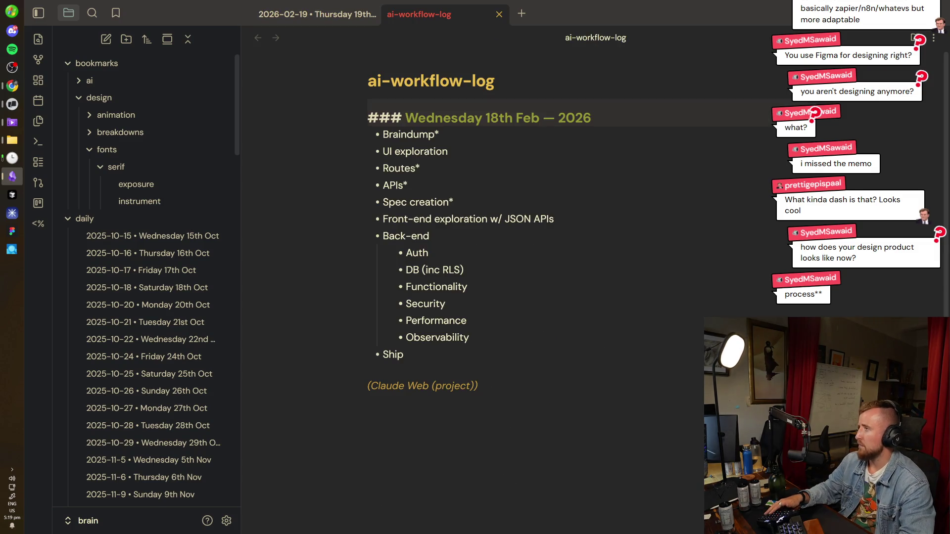
click(454, 201)
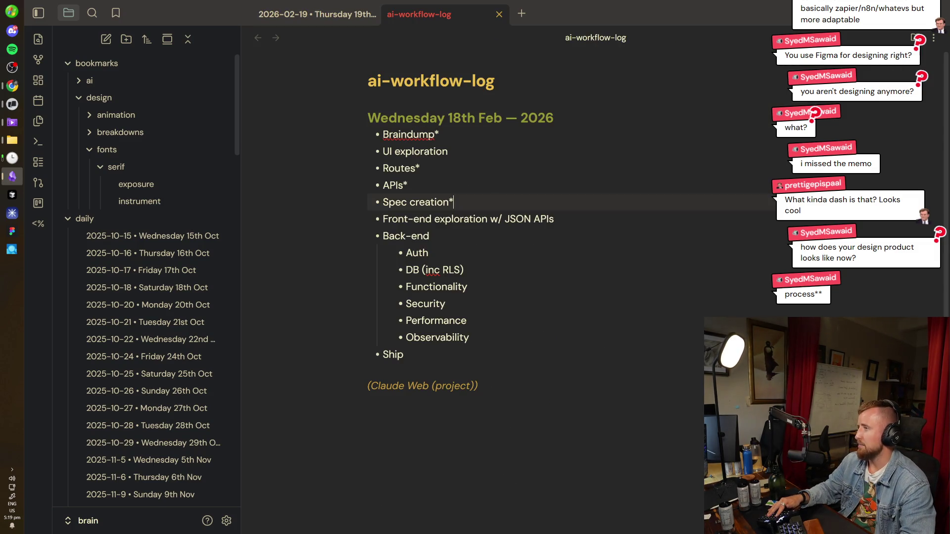
triple_click(411, 134)
click(439, 135)
Select the UI exploration and Front-end exploration lines, then extend the selection to the note's end
drag(448, 152, 374, 152)
click(420, 168)
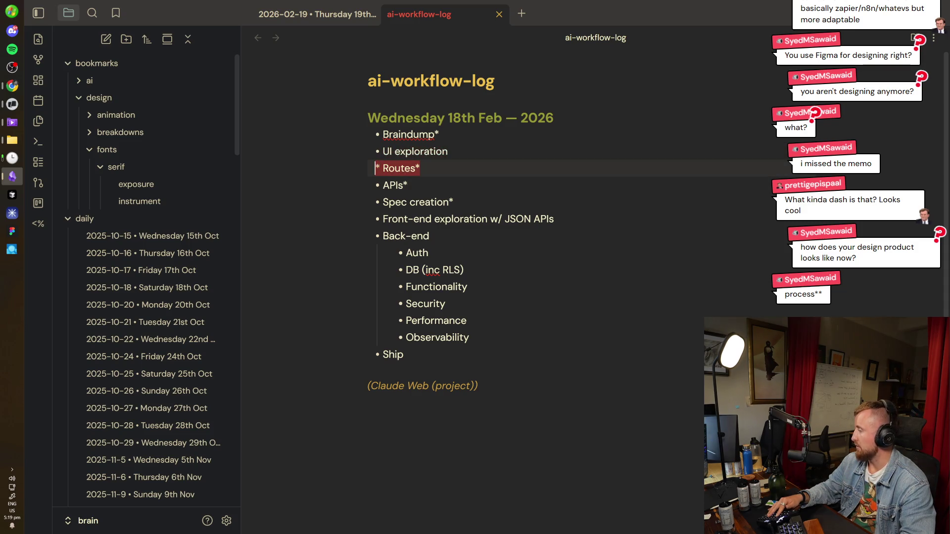
key(Down)
key(Down)
key(Down)
key(Down)
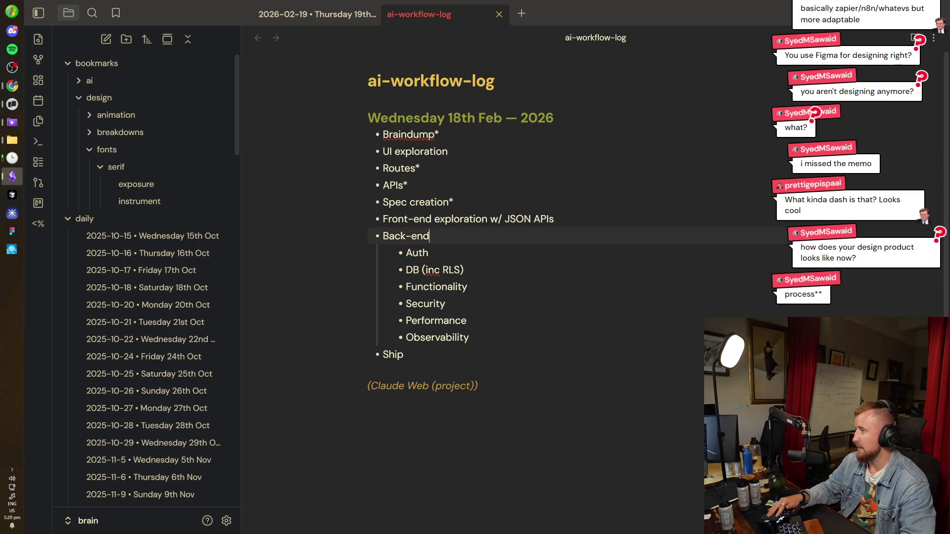
click(554, 218)
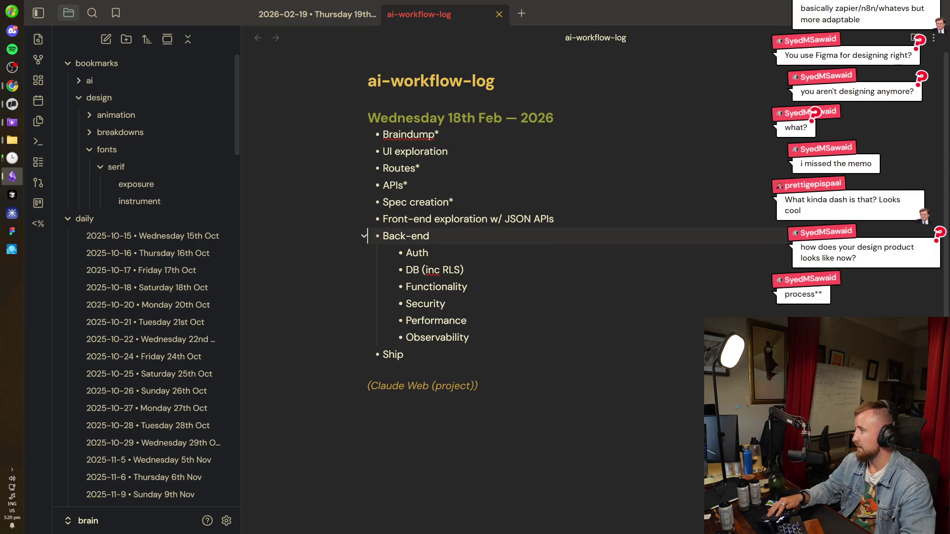
drag(368, 236, 344, 216)
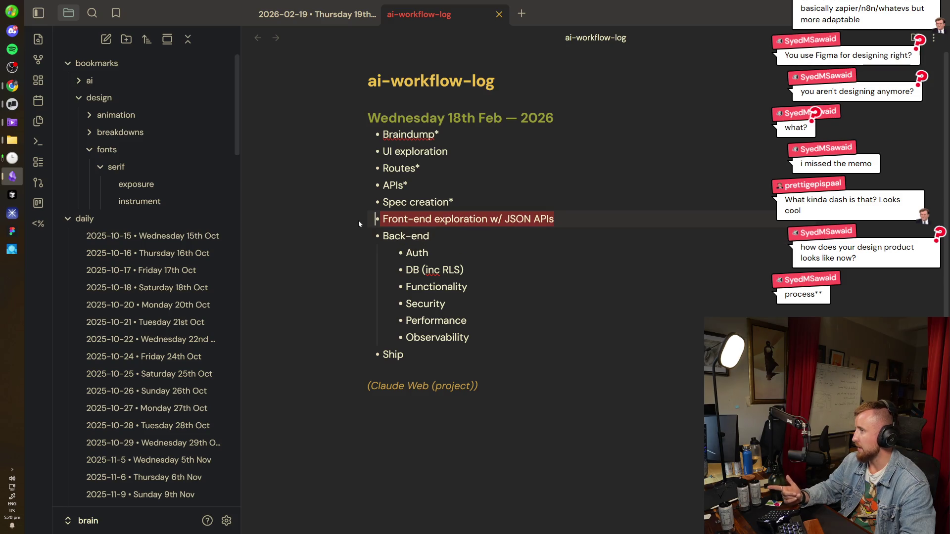
click(423, 236)
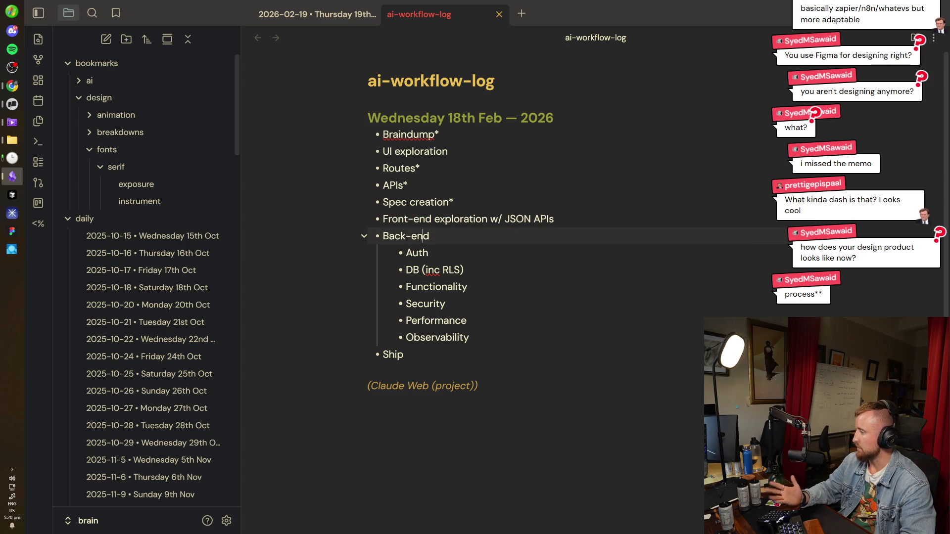
click(524, 219)
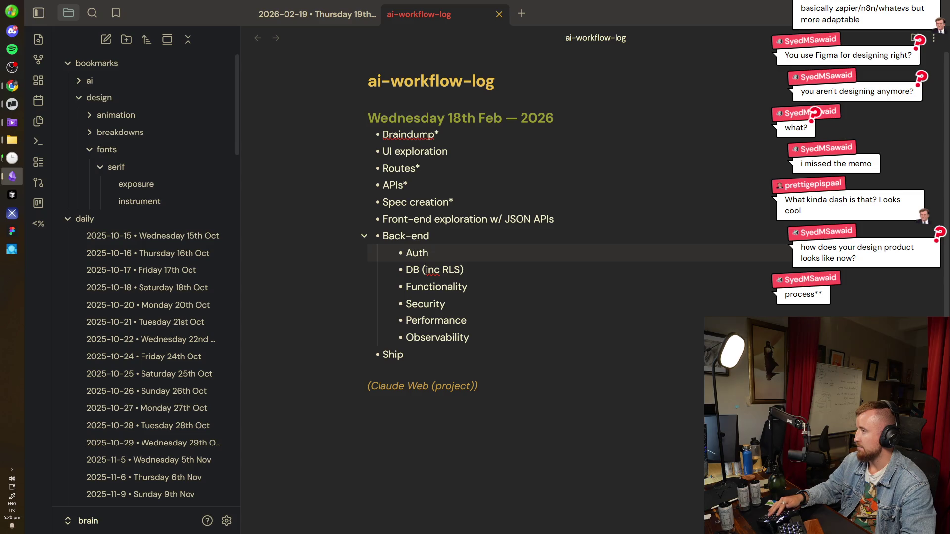
key(ctrl+shift+End)
key(Right)
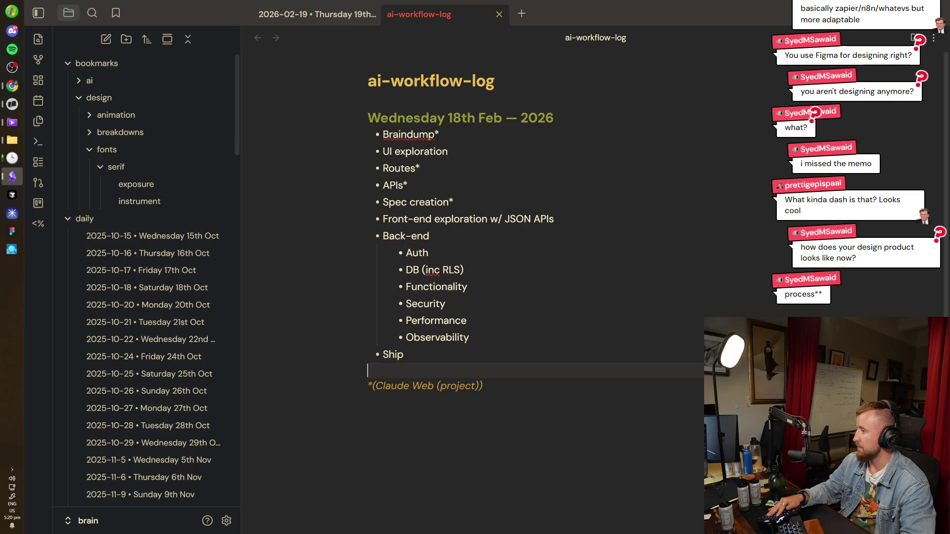
click(12, 103)
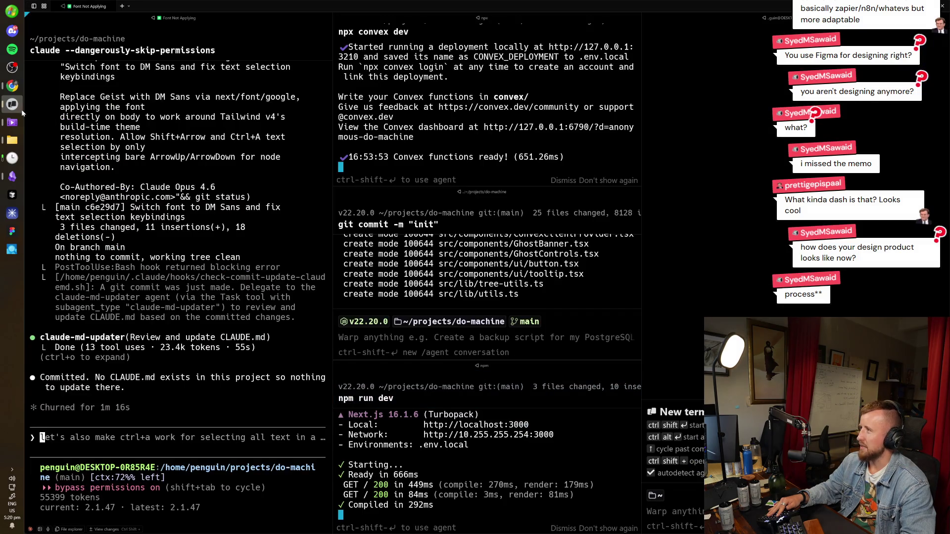
Bring Warp forward and open a new tab split into three panes
click(12, 104)
click(12, 104)
click(122, 6)
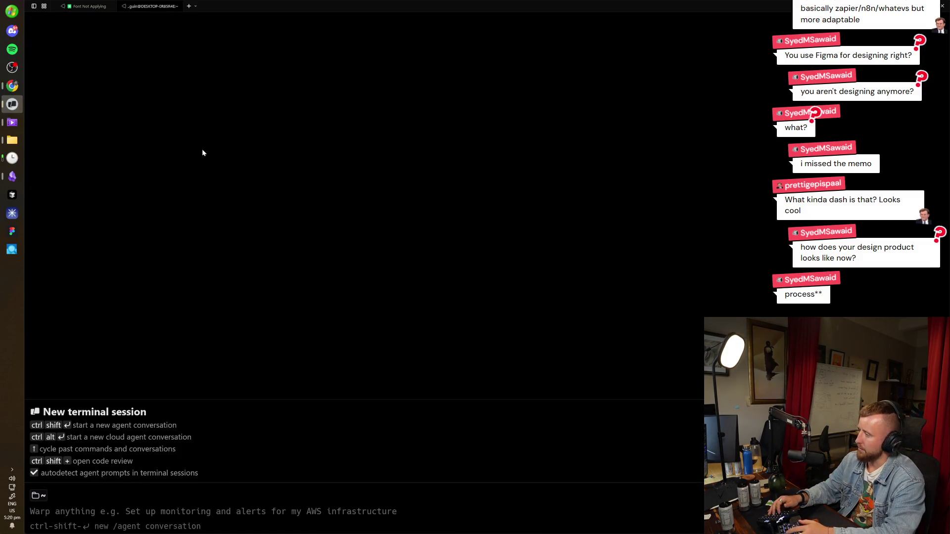
key(ctrl+shift+d)
key(ctrl+shift+d)
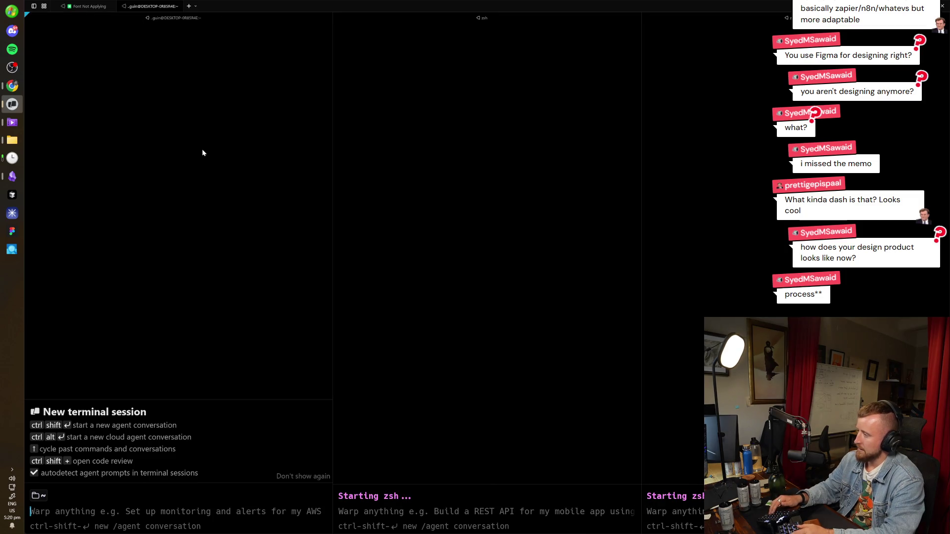
Run ls, cd into projects/clip-bounties, start npm run dev, and open the localhost:3001 link
text(ls)
key(Return)
text(cd projec)
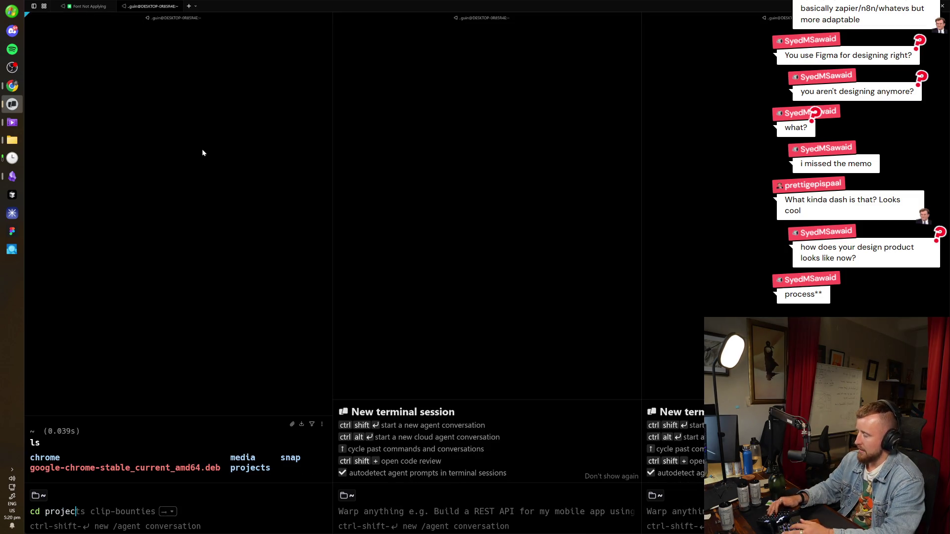
text(unties)
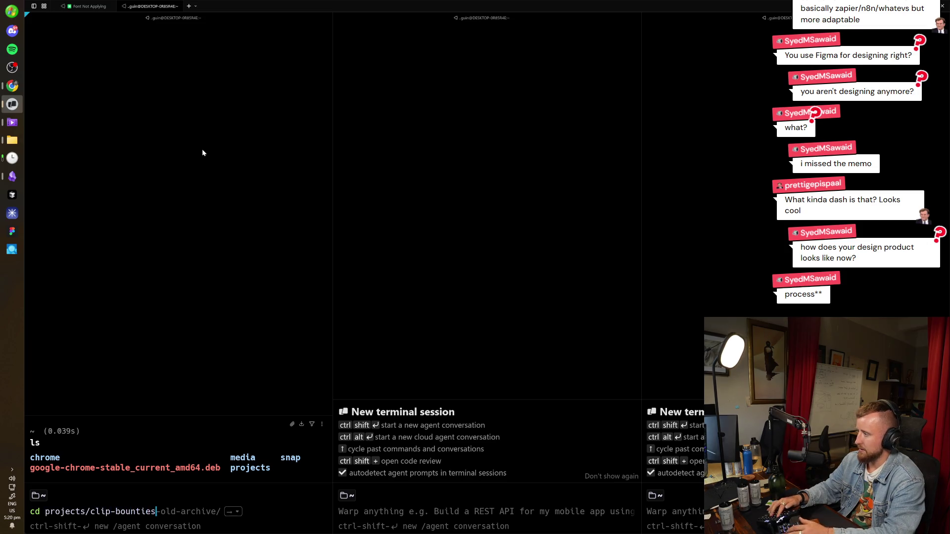
key(Return)
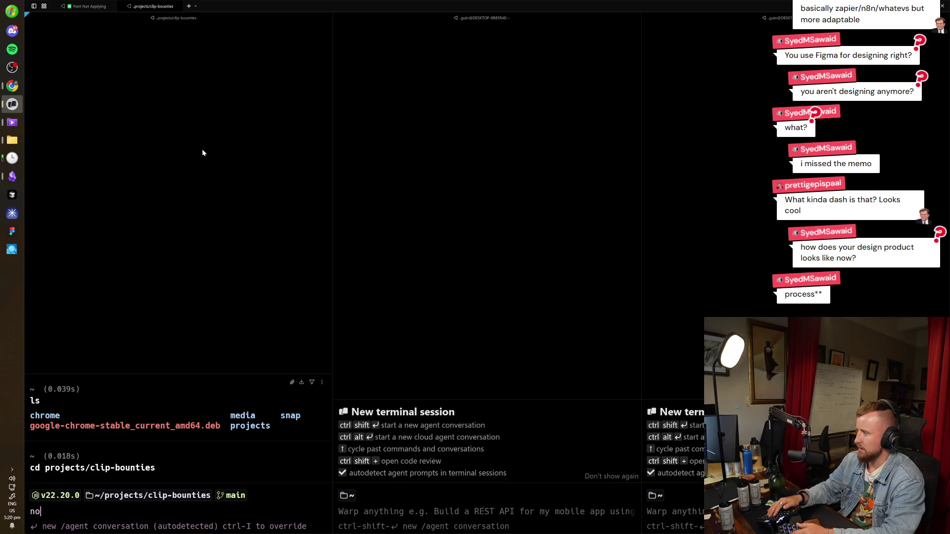
text(un dev)
key(Return)
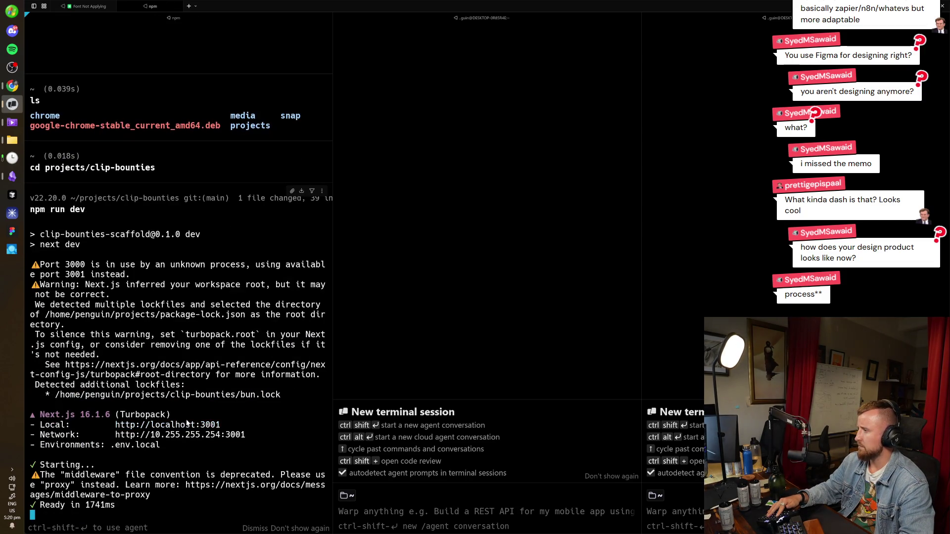
ctrl+click(188, 426)
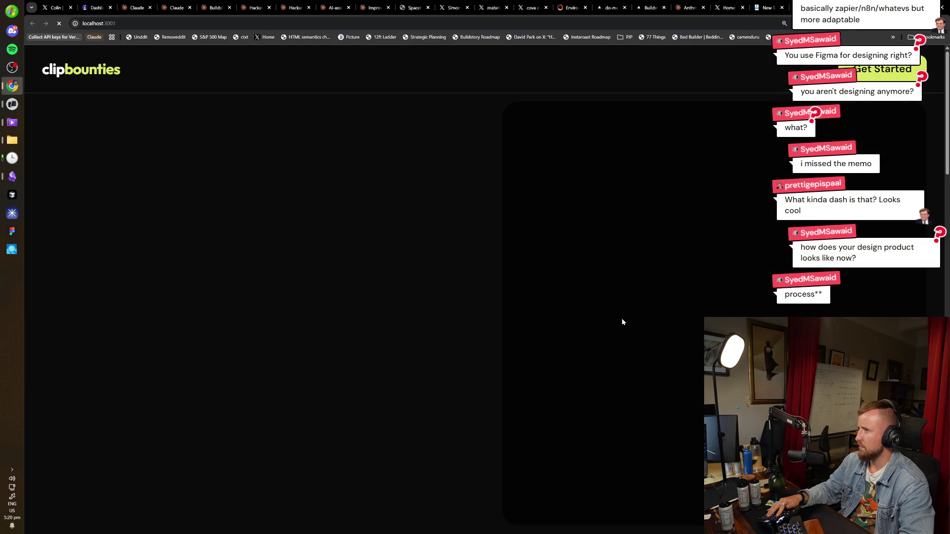
Reset zoom to 100%, skim the landing page, then open the streamer's clip bounty page
key(ctrl+0)
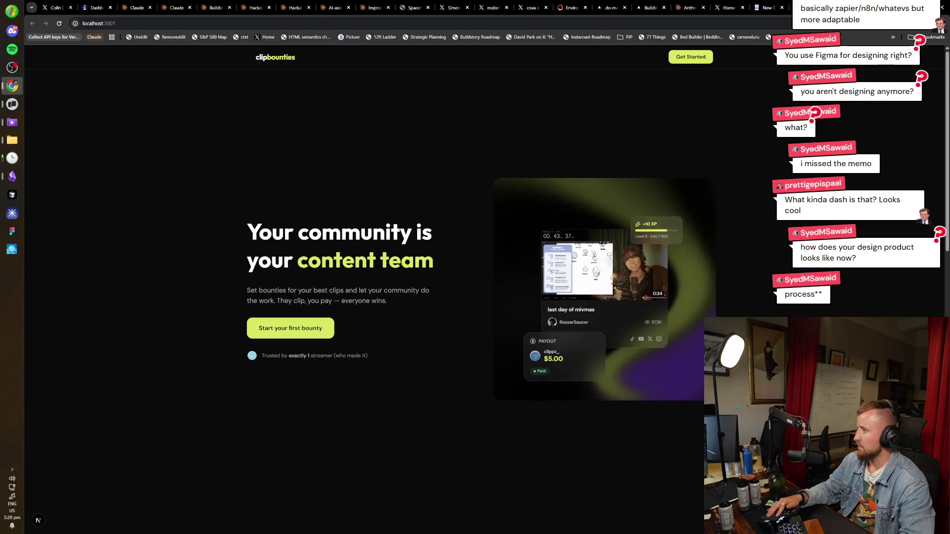
scroll(363, 292, down, 5)
scroll(694, 191, down, 5)
scroll(694, 191, up, 10)
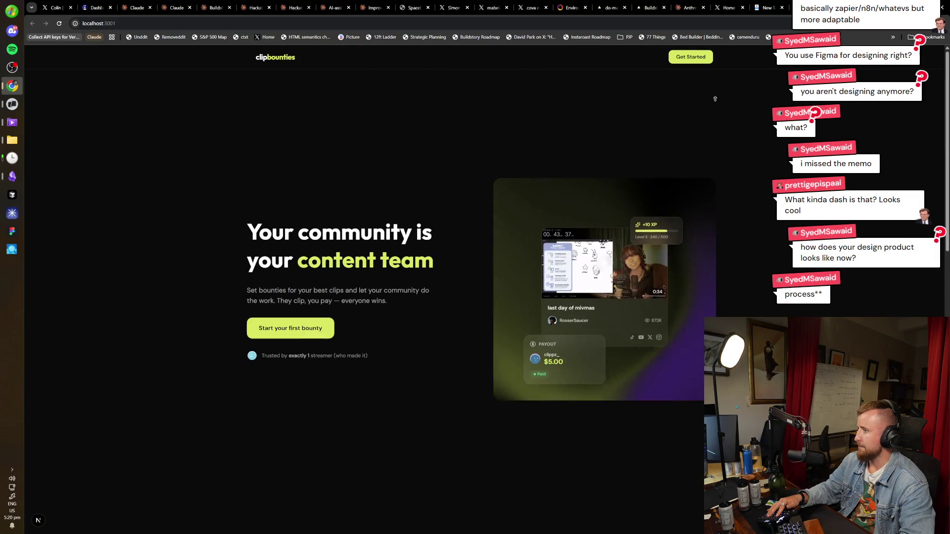
key(ctrl+l)
text(localhost:3001/)
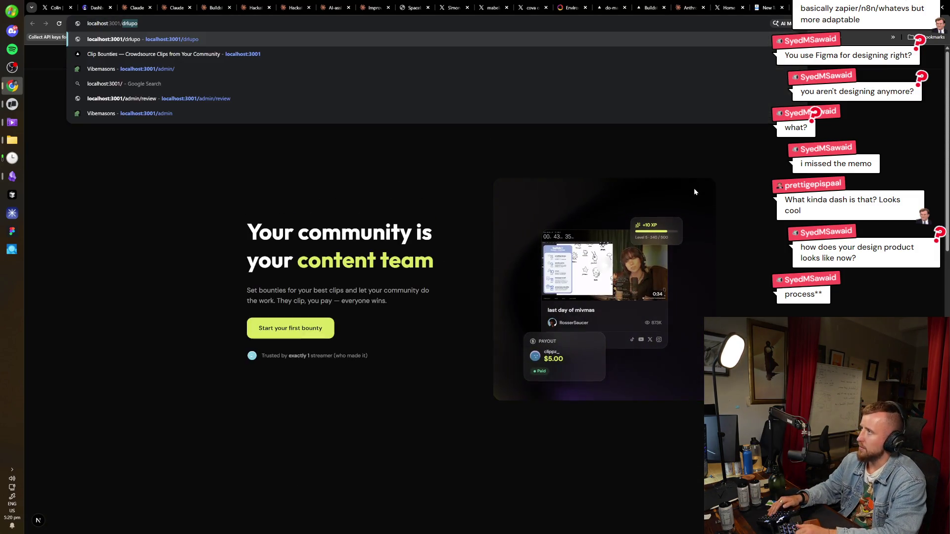
text(s)
key(Return)
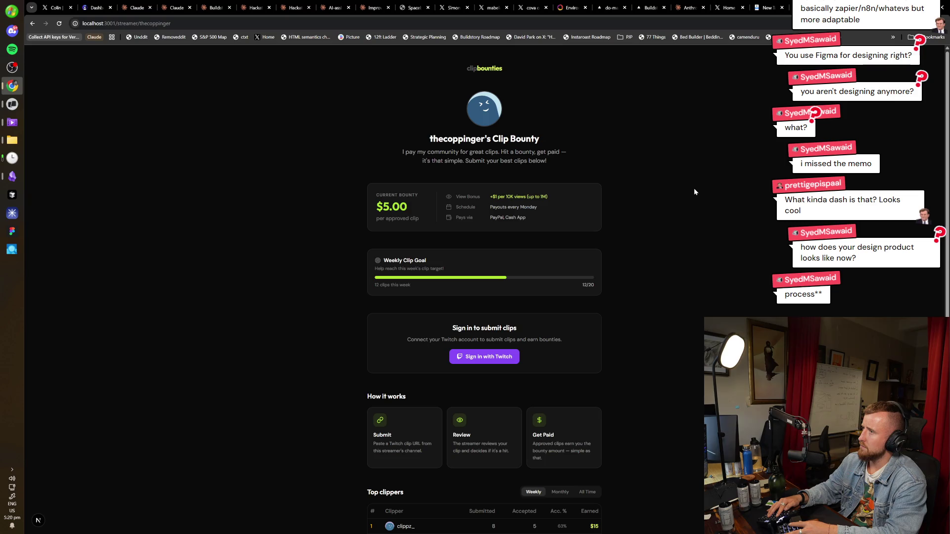
scroll(697, 223, down, 4)
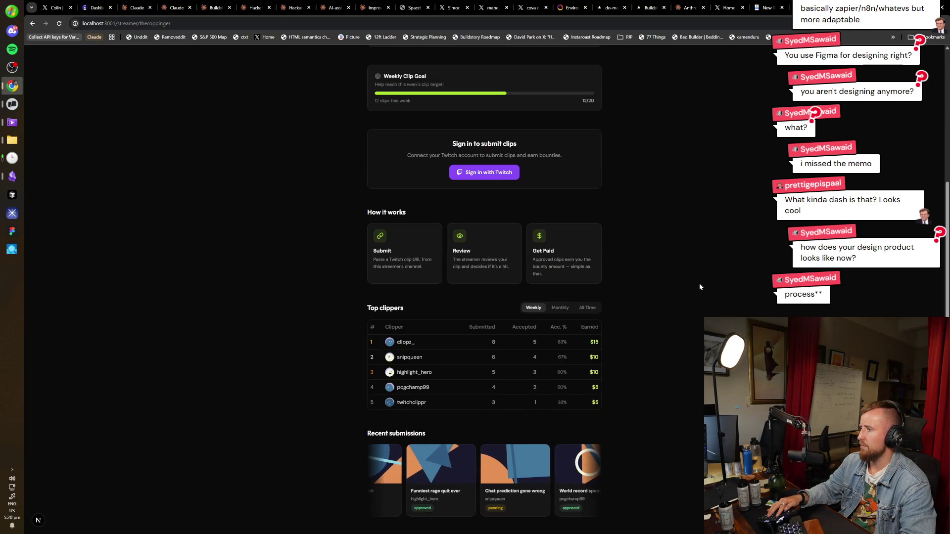
scroll(700, 292, up, 4)
Return to the localhost:3001 landing page, tab through its links, then load vibemasons.com in a new tab
key(ctrl+l)
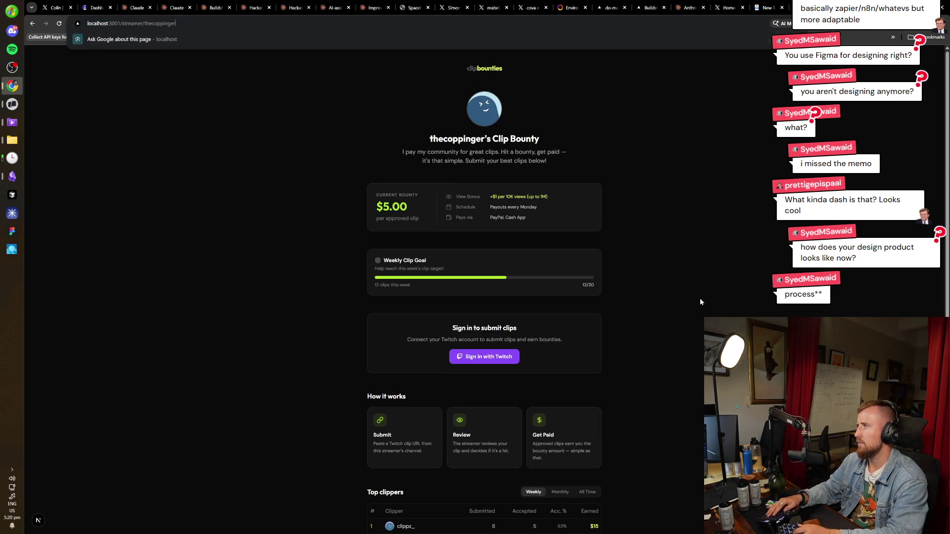
text(localhost:3001/dash)
key(Return)
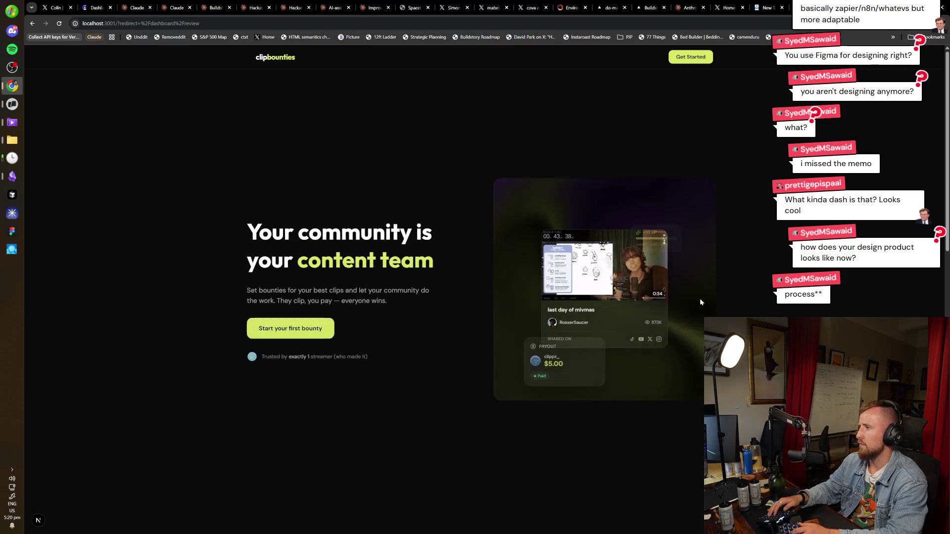
key(Tab)
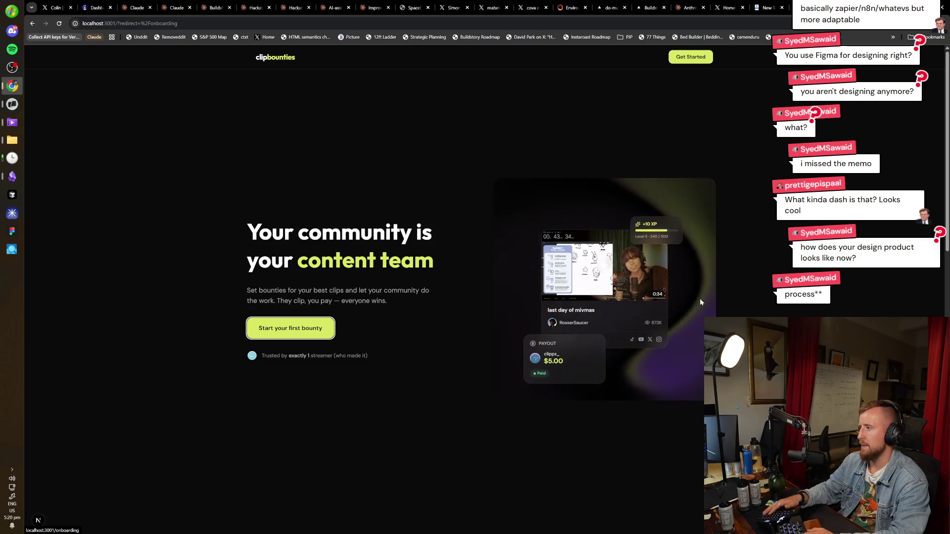
key(Tab)
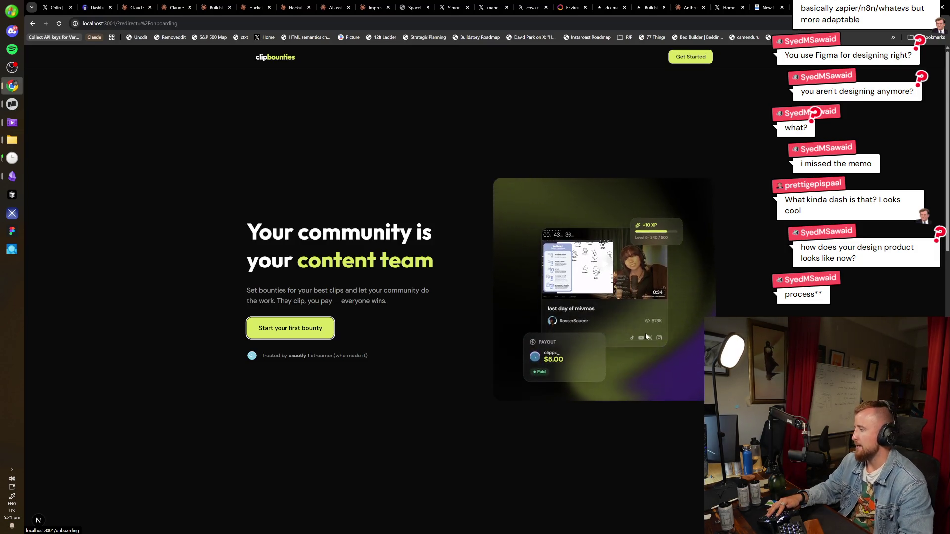
key(ctrl+t)
text(vibemasons.com)
key(Return)
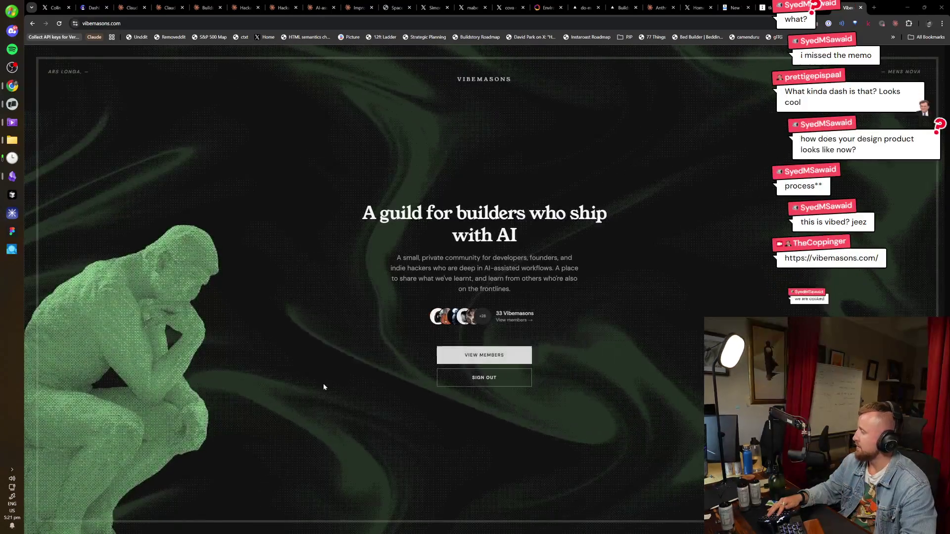
Open the Vibemasons Members page via VIEW MEMBERS, then switch to Figma
click(495, 351)
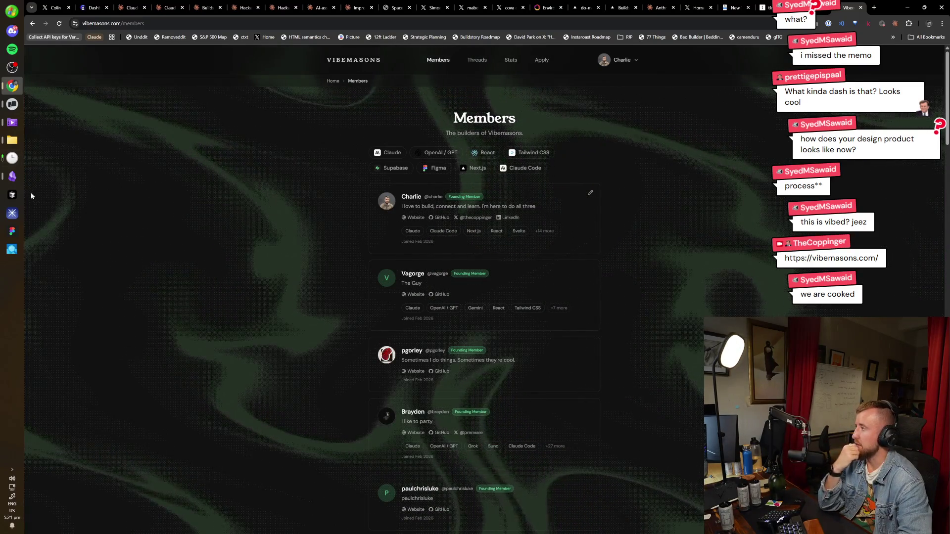
click(12, 231)
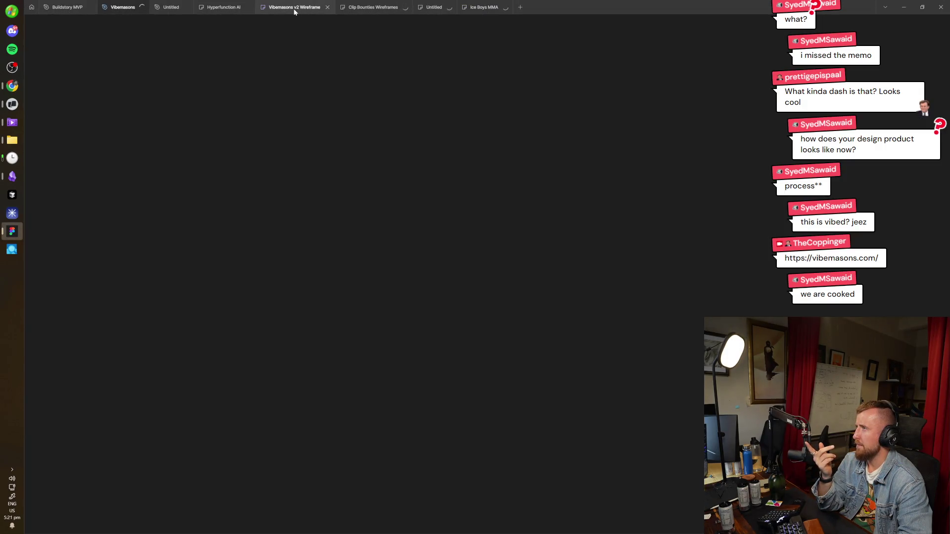
Open the Vibemasons v2 Wireframe file and scroll the canvas to the settings/profile frame
click(293, 8)
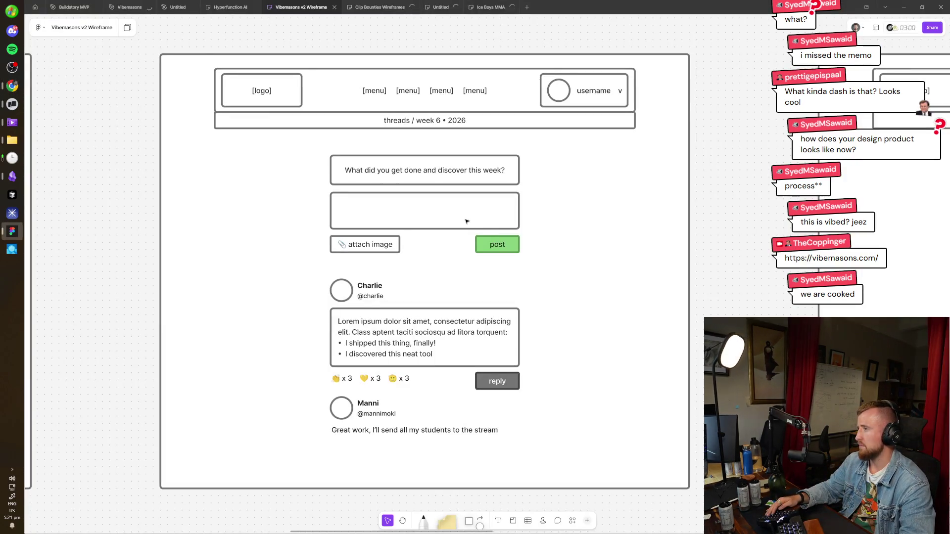
scroll(465, 220, down, 5)
scroll(465, 220, left, 10)
scroll(470, 238, up, 5)
key(alt+Tab)
Edit the address bar toward the settings page, landing on a mistyped profile/settings URL
key(ctrl+l)
key(End)
key(BackSpace)
key(BackSpace)
key(BackSpace)
text(sett)
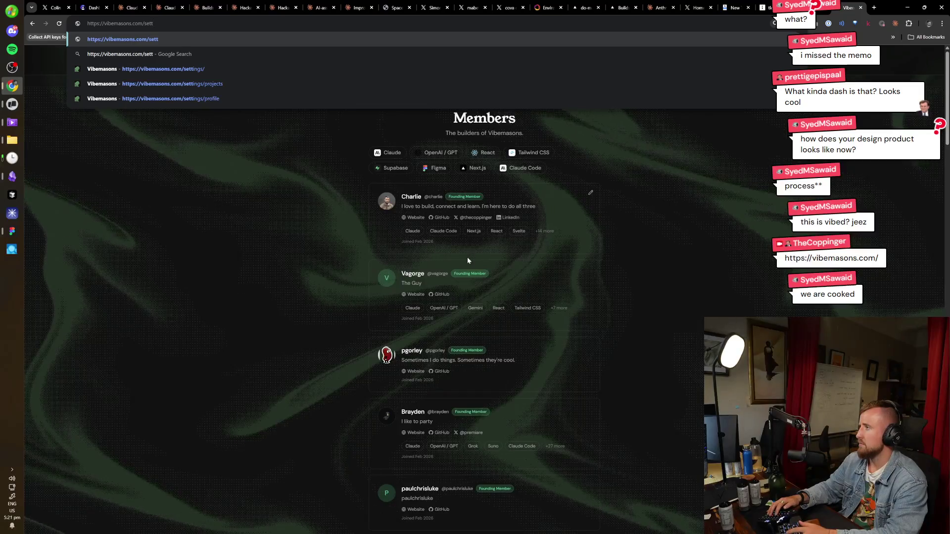
key(BackSpace)
key(BackSpace)
key(BackSpace)
text(profile/setti)
key(Return)
Load vibemasons.com/settings, then switch back to the Figma wireframe window
key(ctrl+l)
text(vibemasons.com/settings)
key(Return)
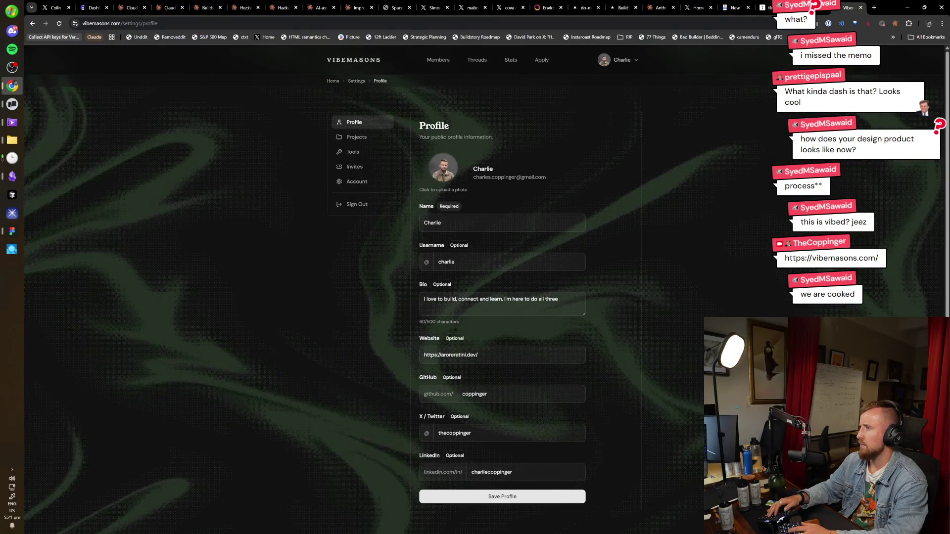
key(alt+Tab)
key(alt+Tab)
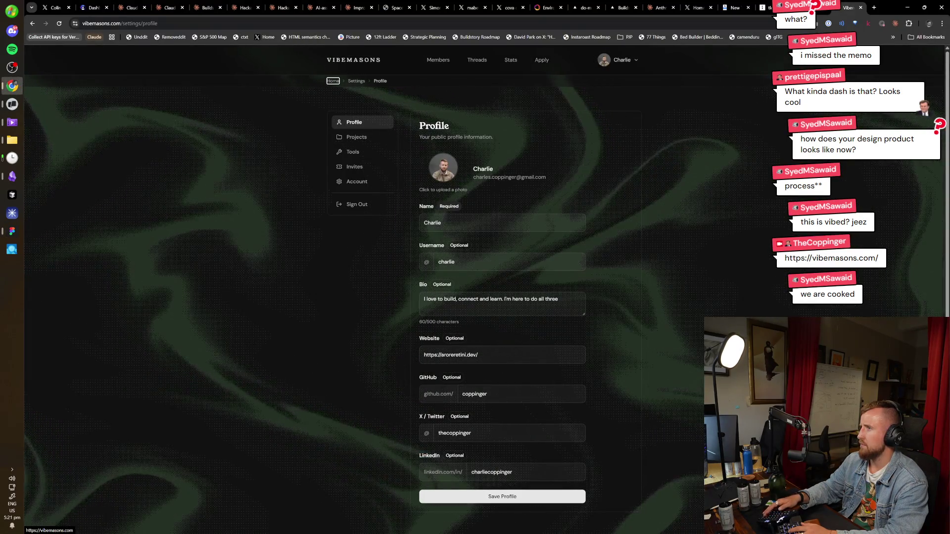
key(alt+Tab)
key(alt+Tab)
key(Tab)
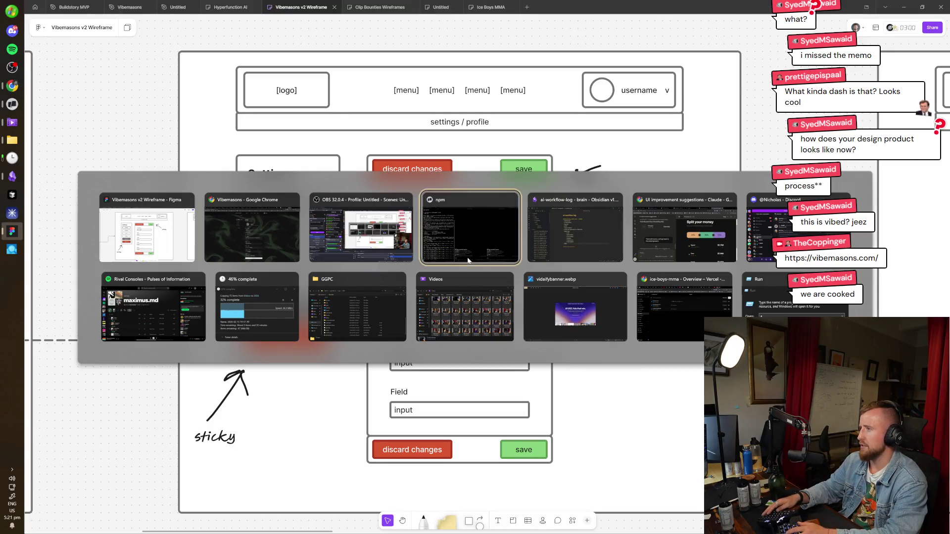
In the npm Warp window, open a new split-pane tab, cycle back through tabs, then return to Figma
click(468, 261)
key(ctrl+shift+t)
key(ctrl+shift+d)
key(ctrl+shift+d)
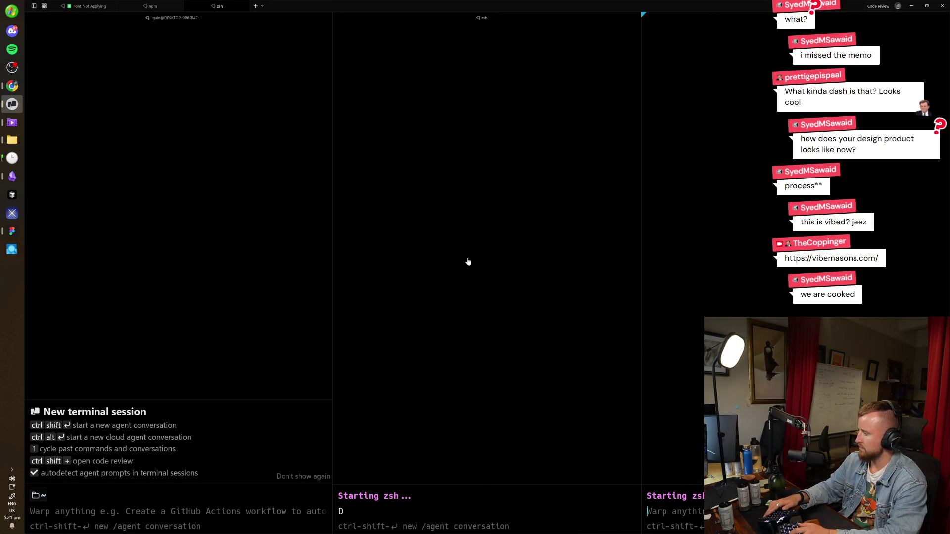
key(ctrl+shift+Tab)
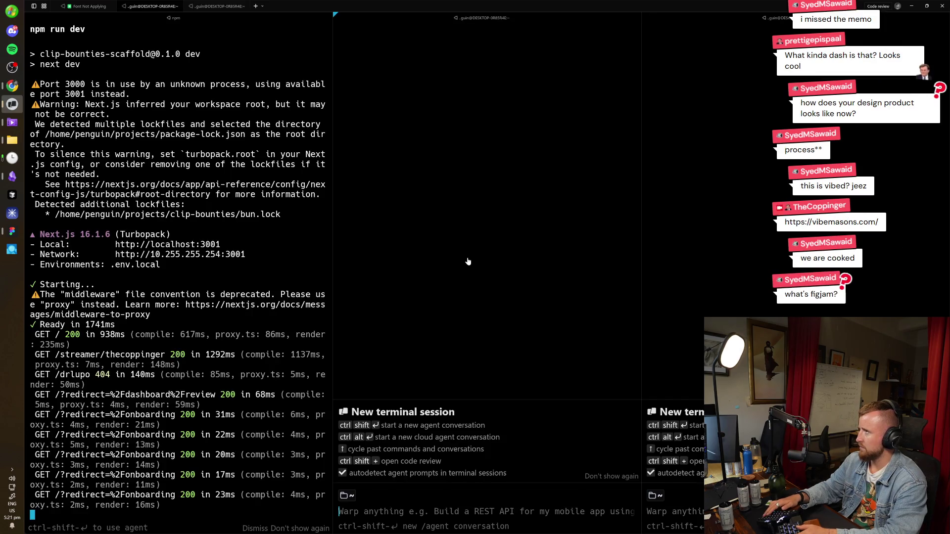
key(ctrl+shift+Tab)
key(ctrl+shift+Tab)
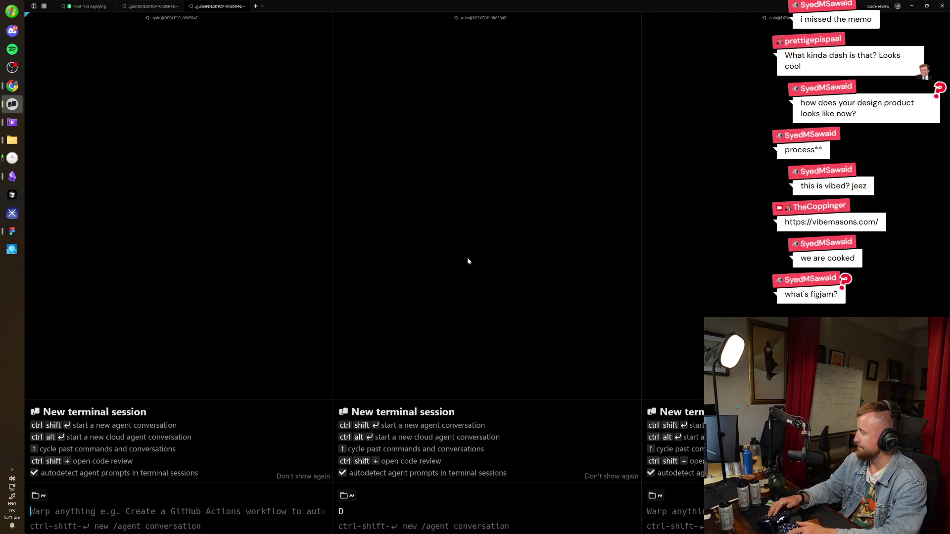
key(alt+Tab)
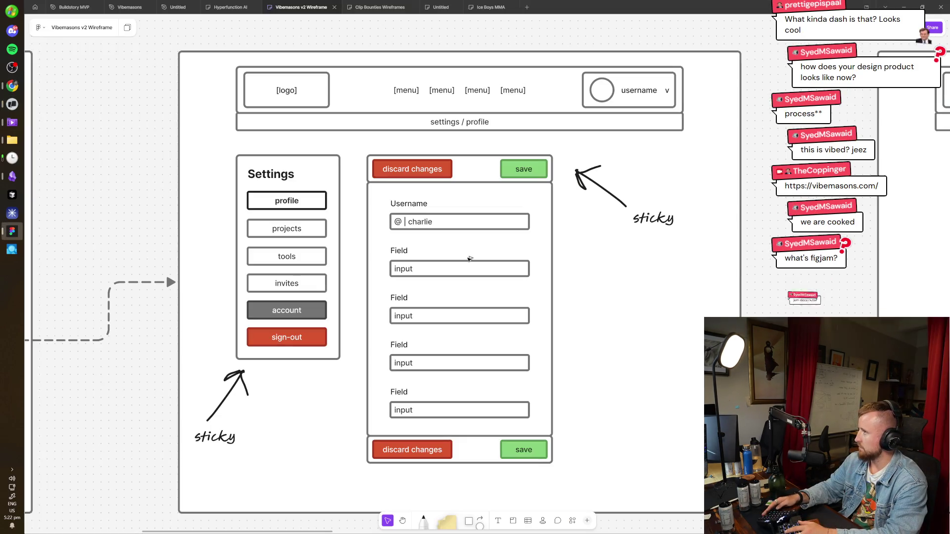
Zoom out over the whole FigJam wireframe board, then back into the settings/profile frame before returning to Warp
scroll(468, 258, down, 5)
scroll(468, 258, down, 3)
scroll(468, 258, up, 3)
scroll(468, 258, down, 3)
scroll(468, 258, up, 2)
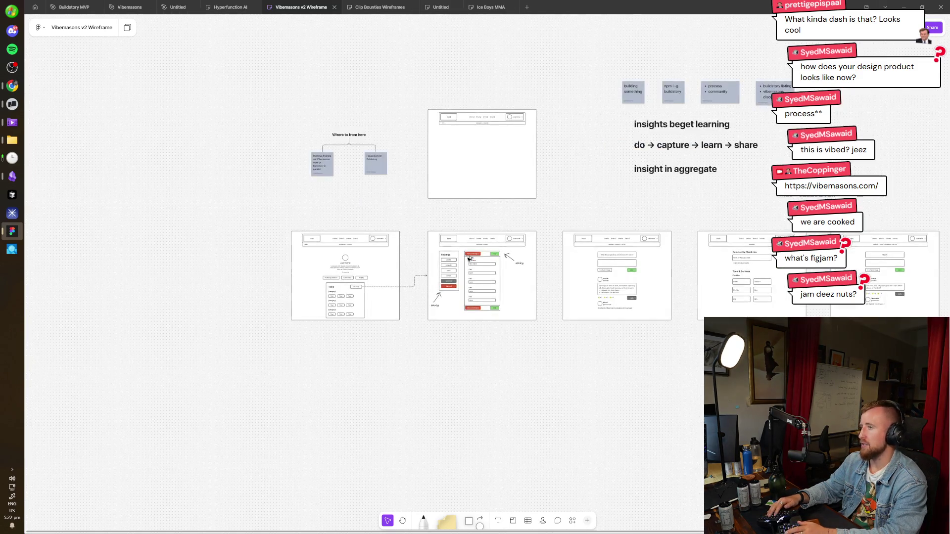
scroll(469, 259, up, 5)
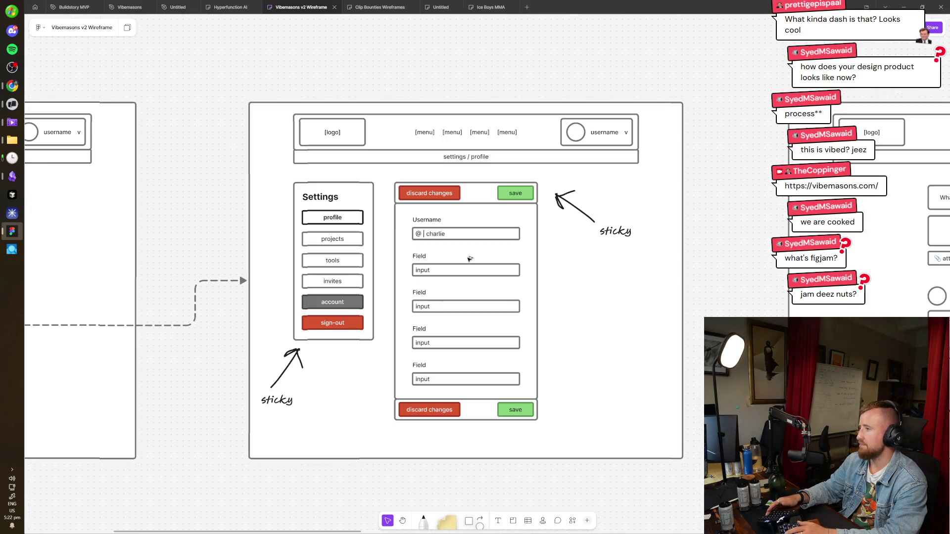
key(alt+Tab)
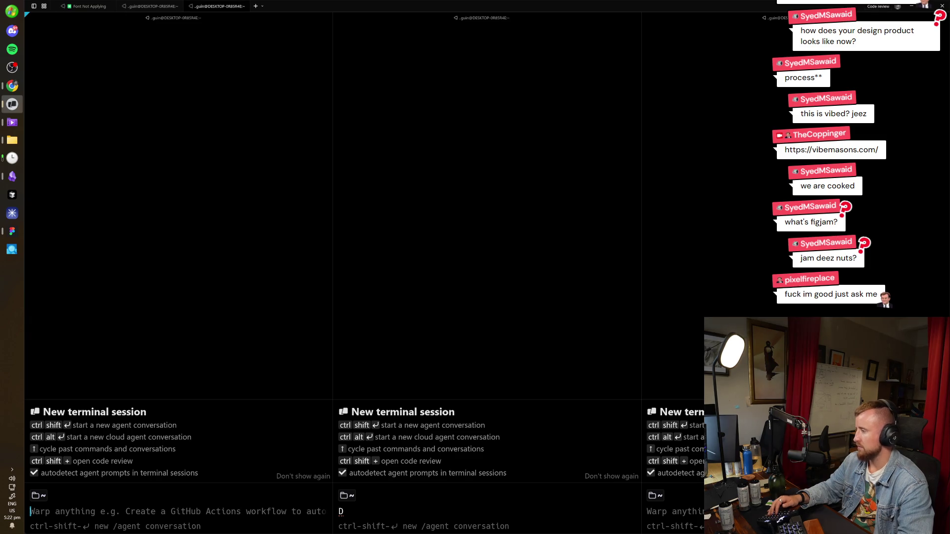
Enter the vibemasons project folder and start its dev server on port 3002
text(cd pr)
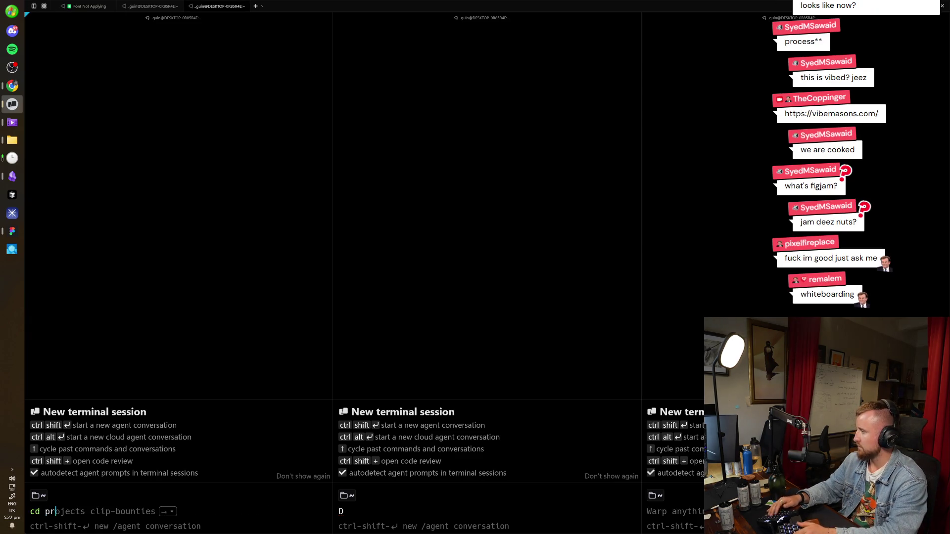
key(Return)
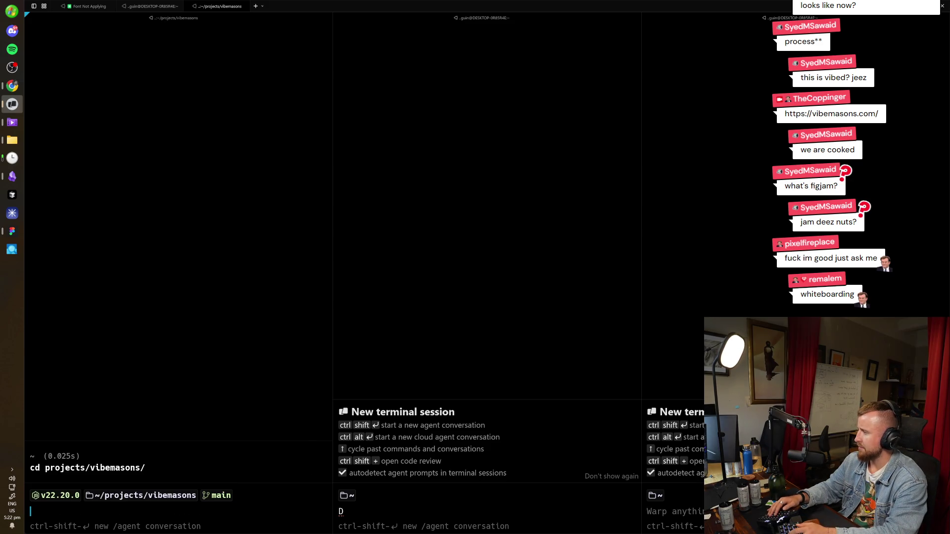
key(Up)
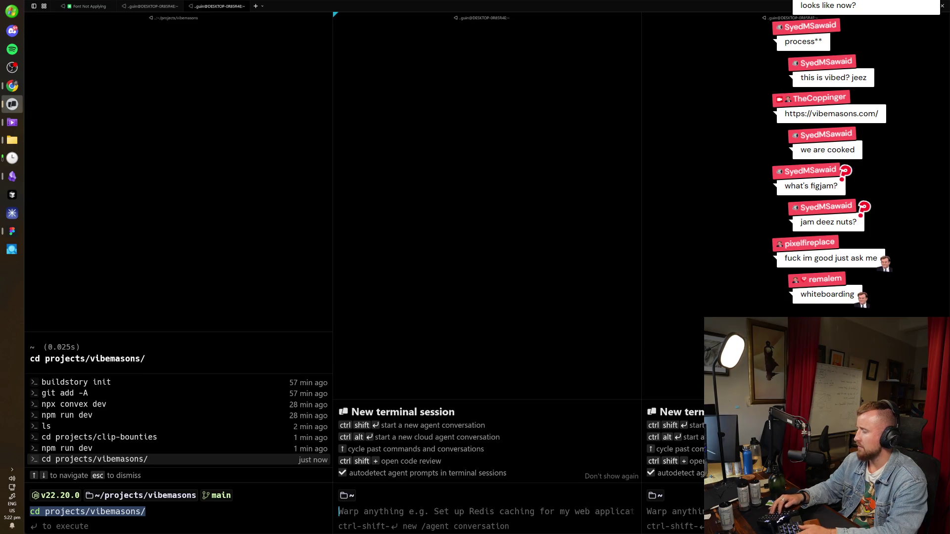
key(Up)
key(Return)
key(Right)
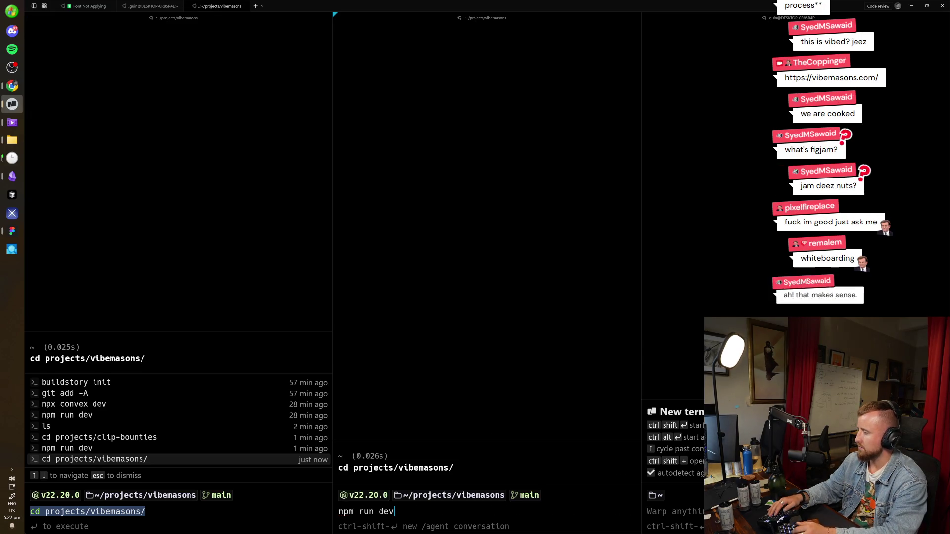
key(Return)
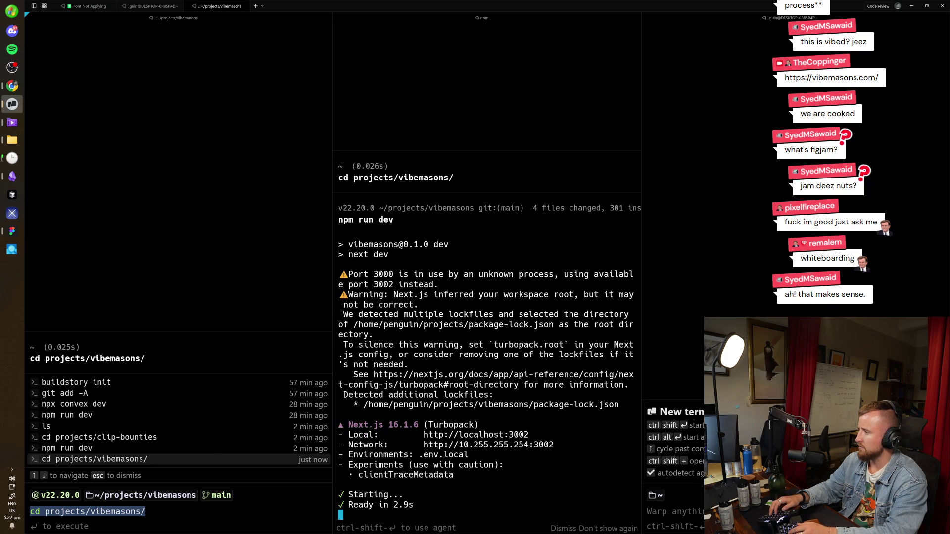
Start the local Supabase services and open the local Vibemasons site from the terminal link
key(Escape)
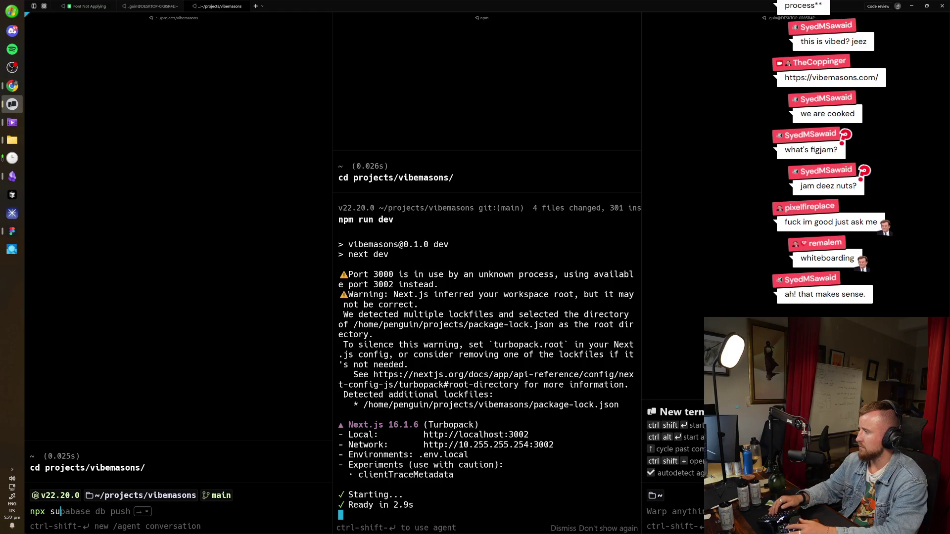
text(tart)
key(Return)
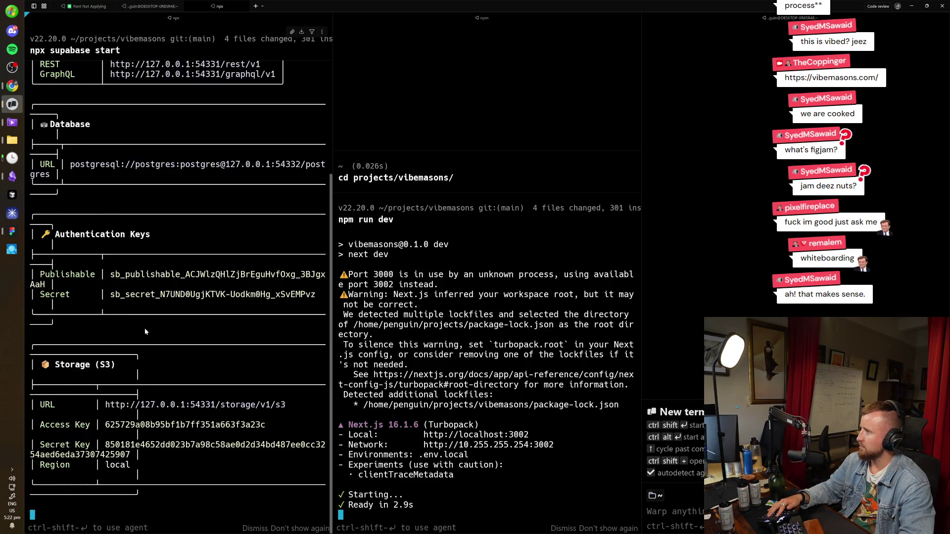
key(alt+Tab)
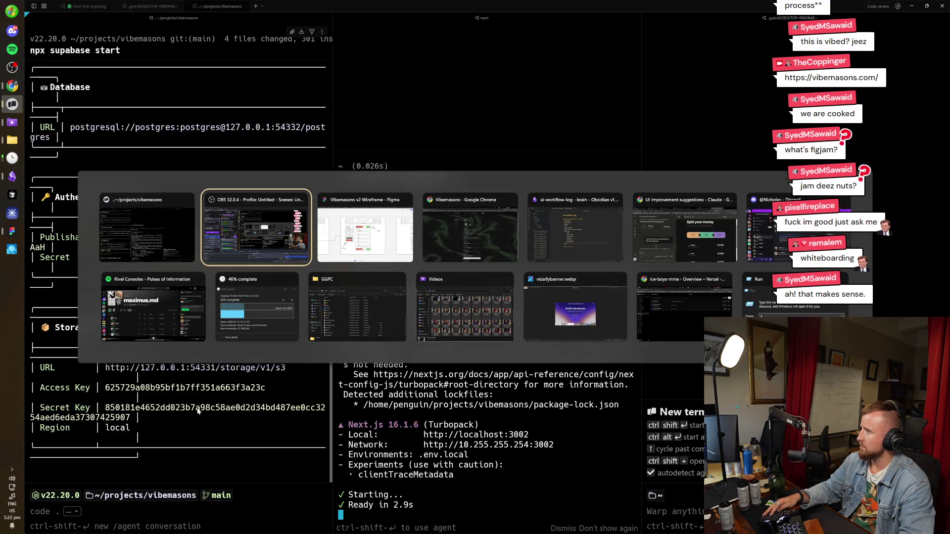
key(alt+shift+Tab)
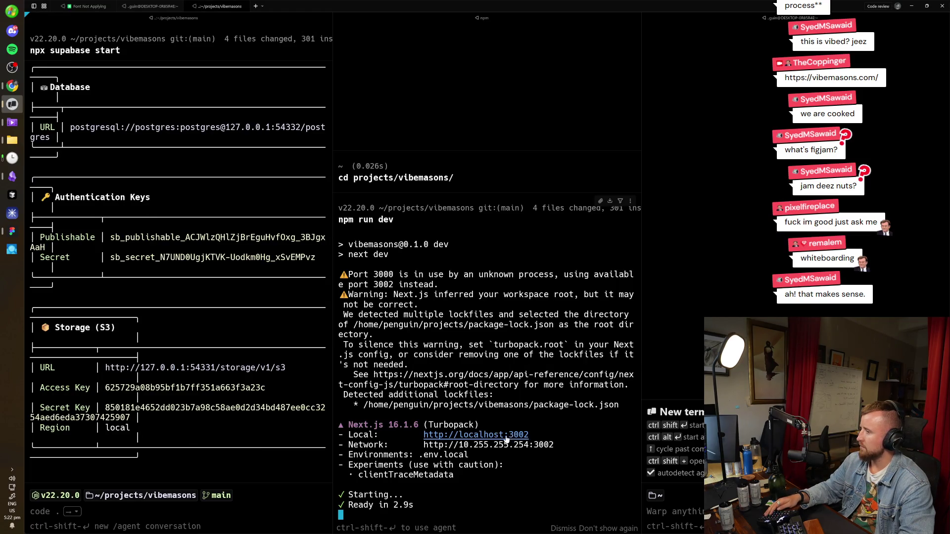
ctrl+click(505, 438)
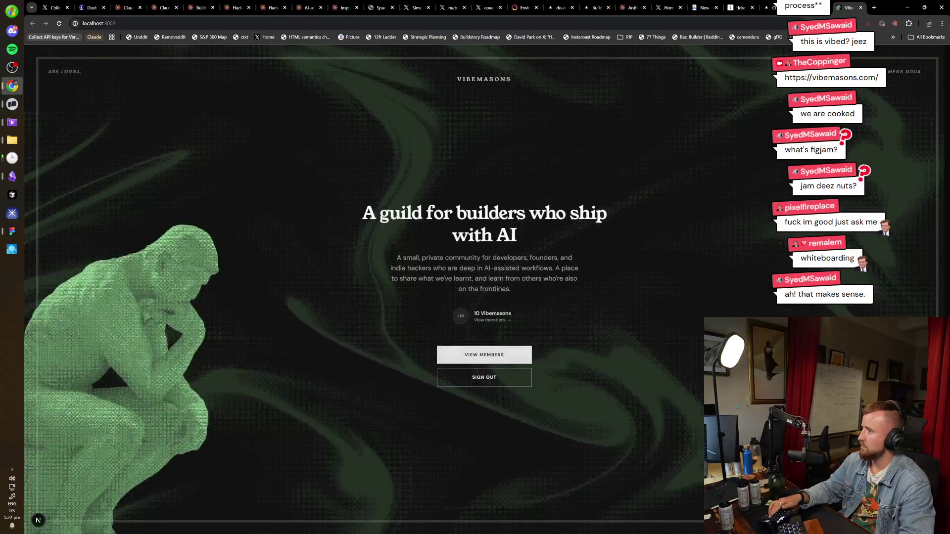
Check the members directory, then open and read the Weekly Recap — Jan 27 - Feb 2 thread, enlarged
click(497, 355)
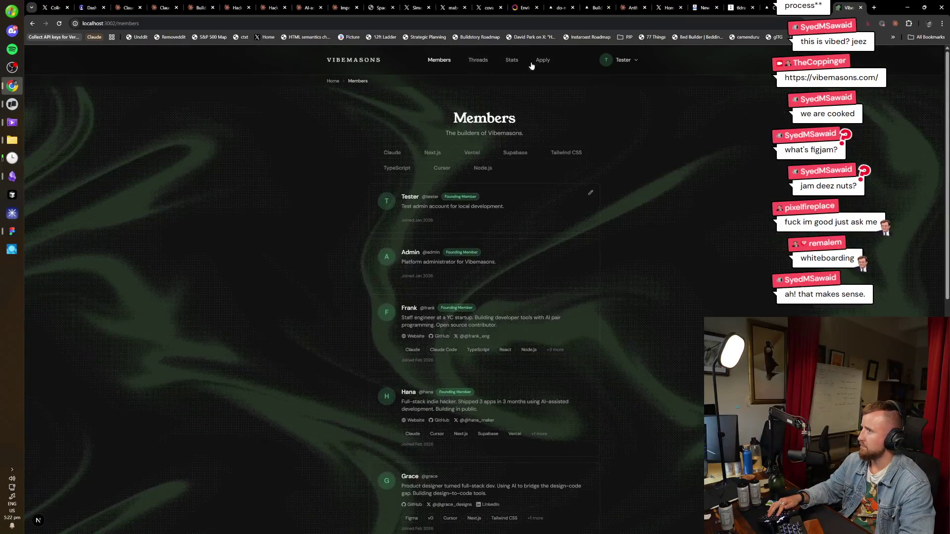
click(481, 61)
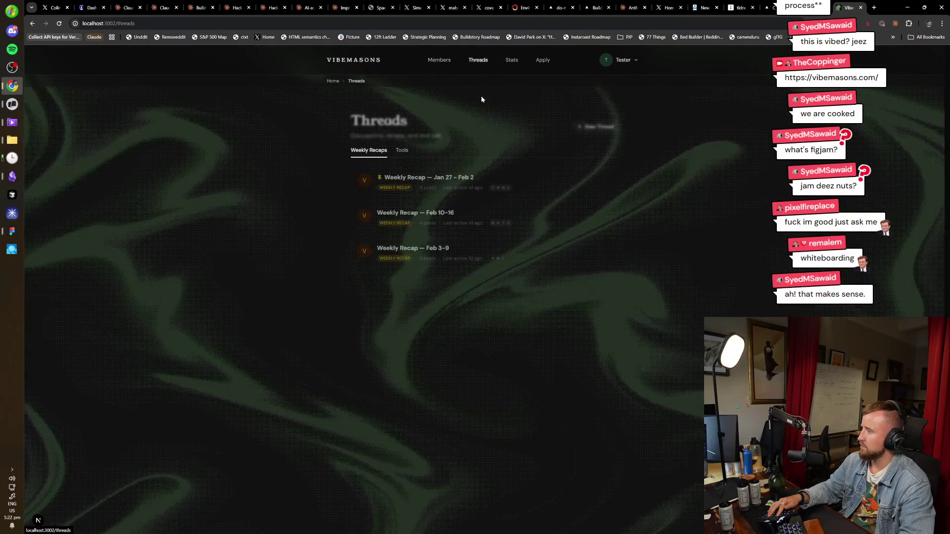
click(448, 184)
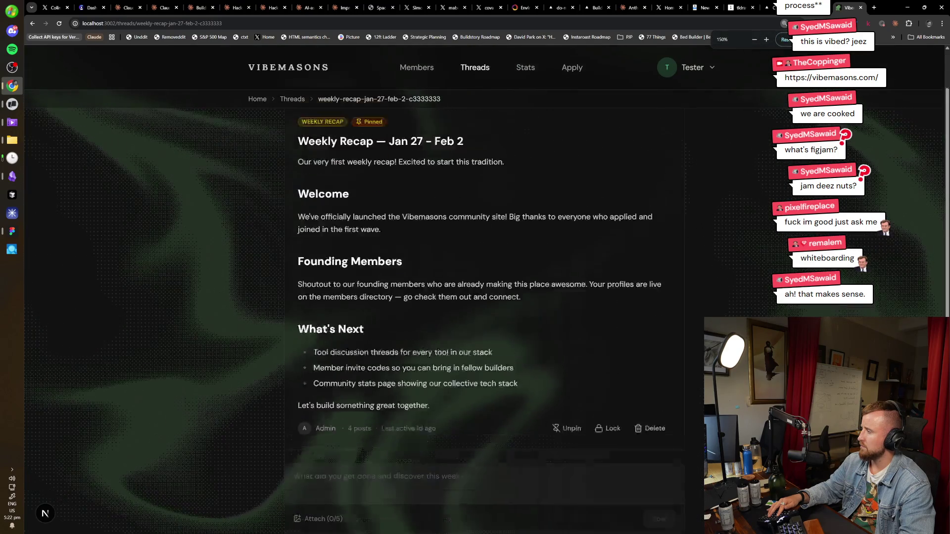
key(ctrl+plus)
key(ctrl+plus)
key(ctrl+plus)
scroll(513, 277, down, 5)
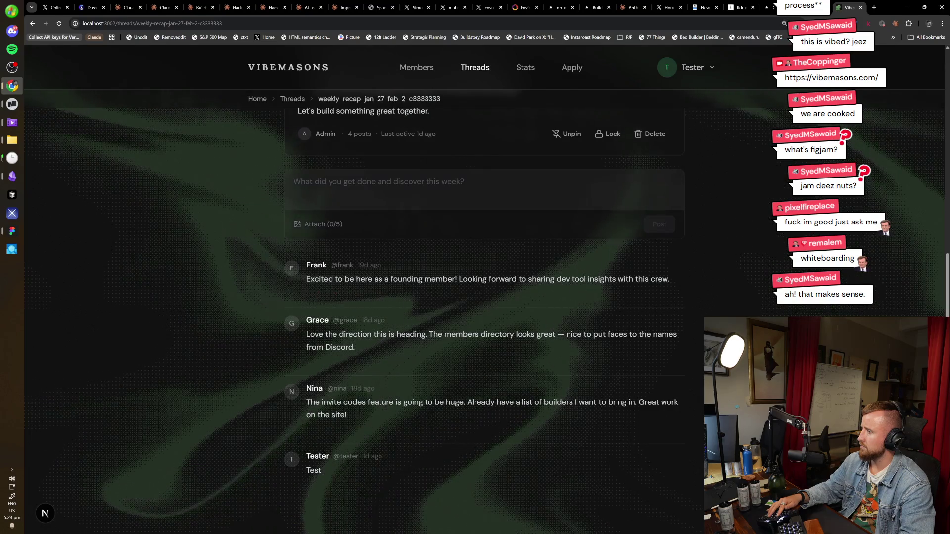
scroll(484, 297, up, 5)
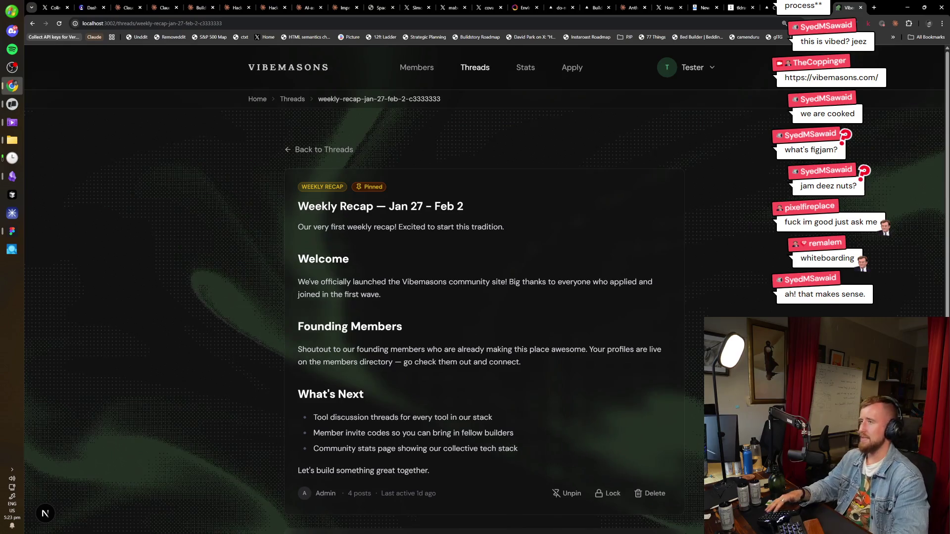
key(ctrl+t)
Load do-machine at localhost:3000 and add the task 'Organise and tidy the office'
text(localhost:3000)
key(Return)
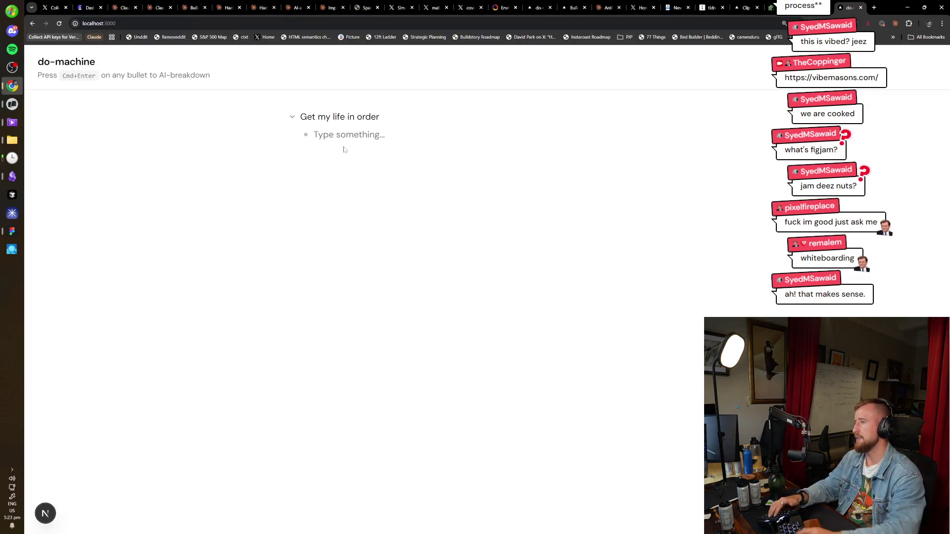
text(Organise and tidy the office)
key(Home)
key(Return)
Add a second task reading 'Unpack and tidy my home', fixing typos along the way
text(Unpack)
text(tidy)
key(shift+Right)
key(shift+Right)
key(shift+Right)
key(BackSpace)
key(Delete)
text(idyh)
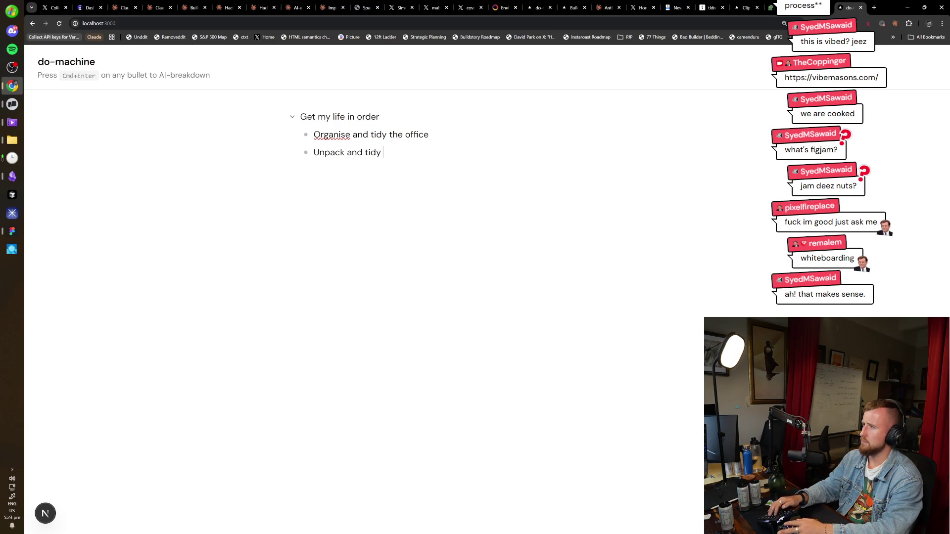
text( home)
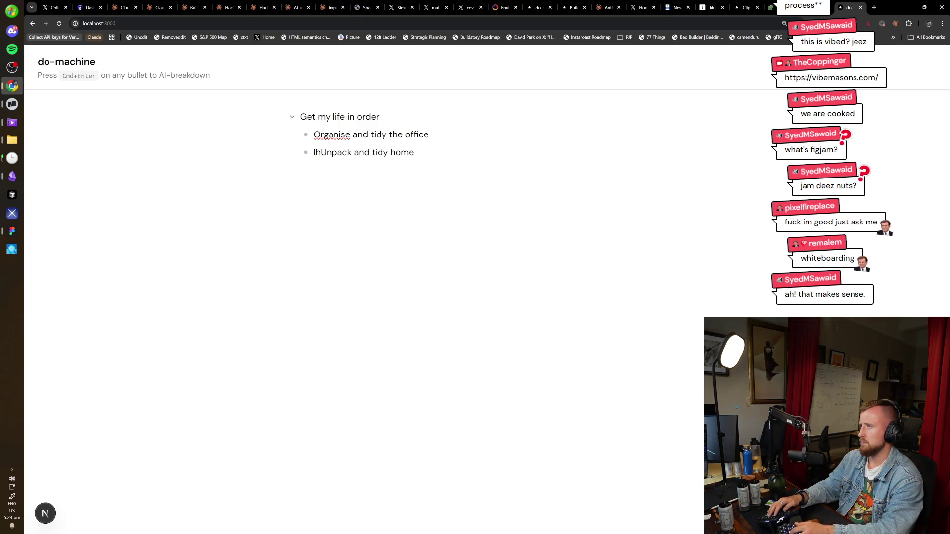
key(Delete)
key(End)
text(my)
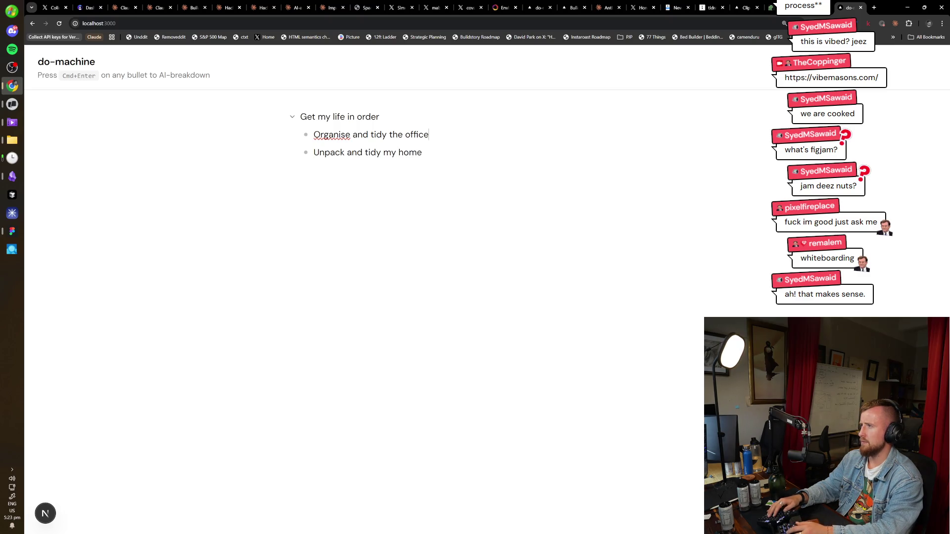
Create a child bullet under the office task and type 'Clear out' into it
key(Return)
key(Tab)
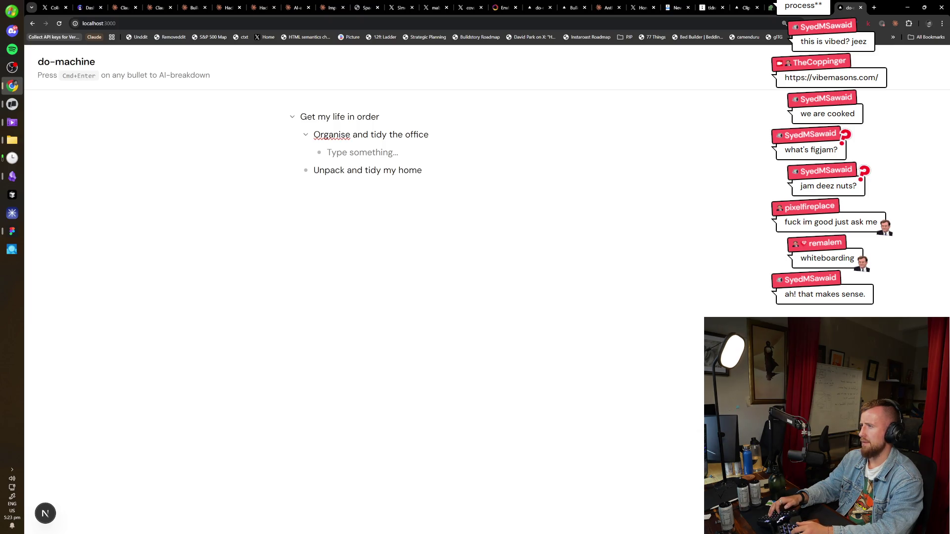
text(Clear outt)
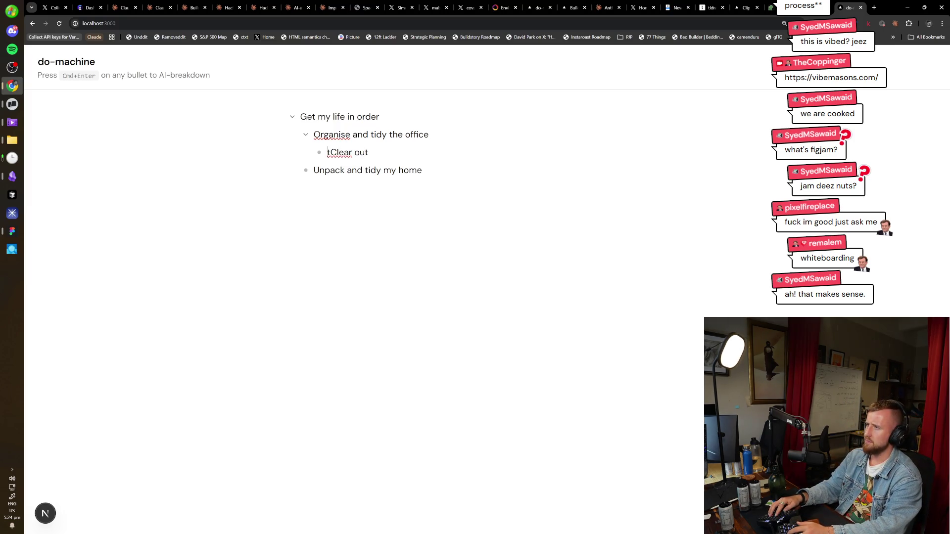
key(ctrl+a)
key(BackSpace)
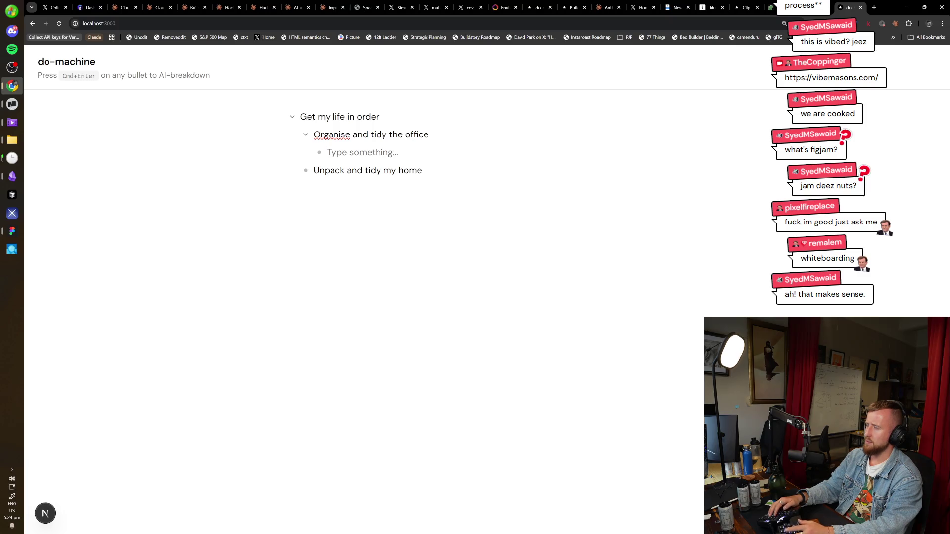
text(Clear out)
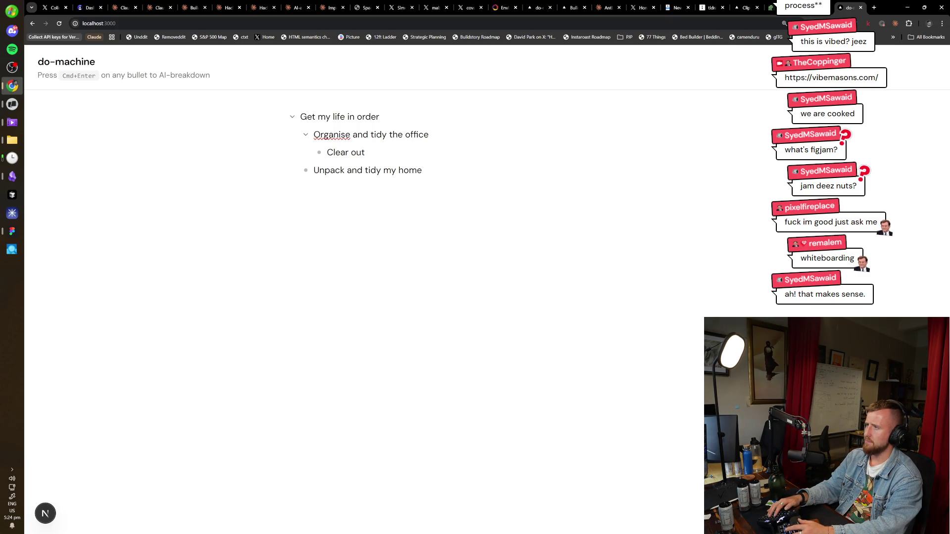
key(ctrl+a)
text(o)
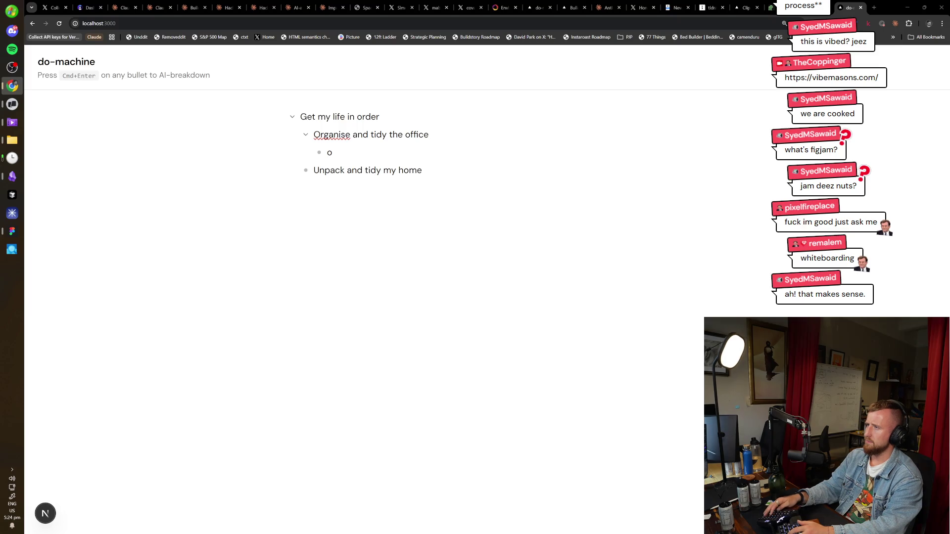
key(alt+Tab)
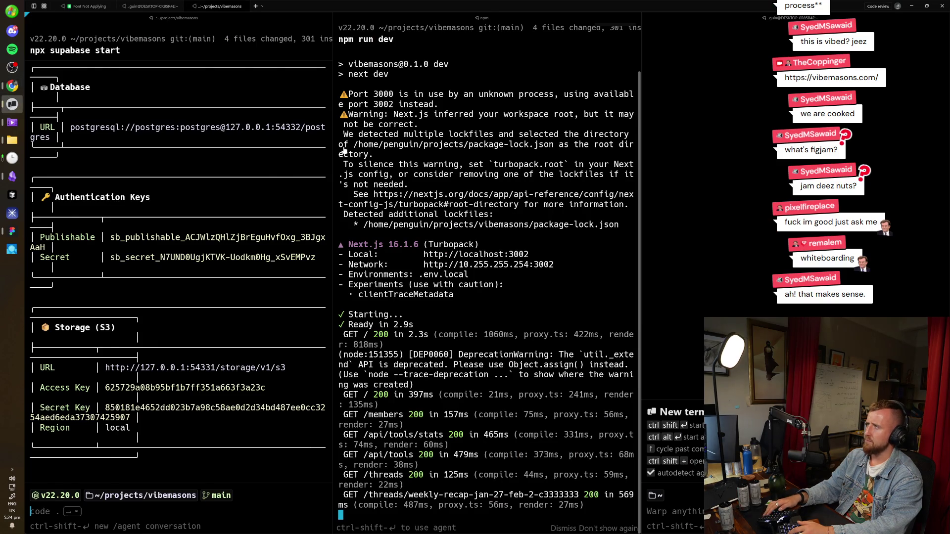
Clear the Claude Code conversation with /clear and change the sub-bullet text to 'Testing'
key(ctrl+1)
text(/clear)
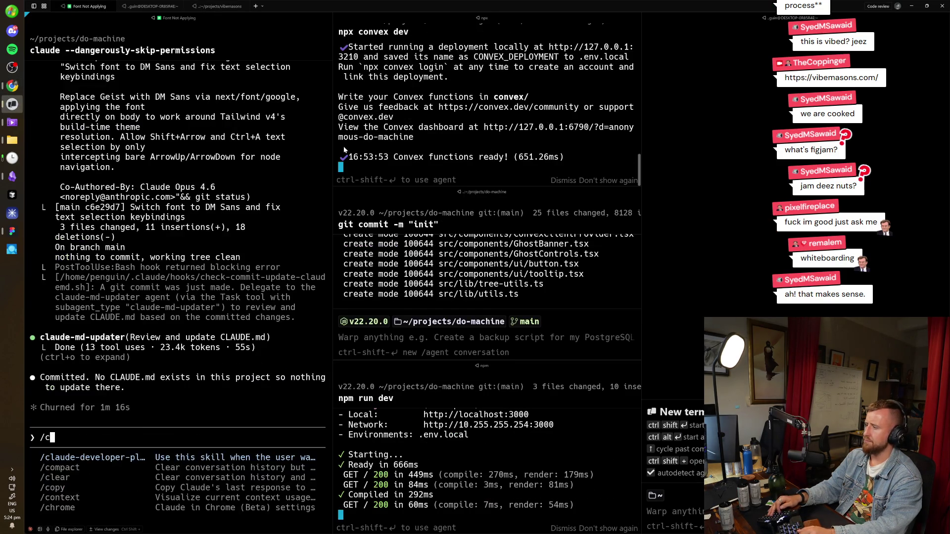
key(Return)
key(alt+Tab)
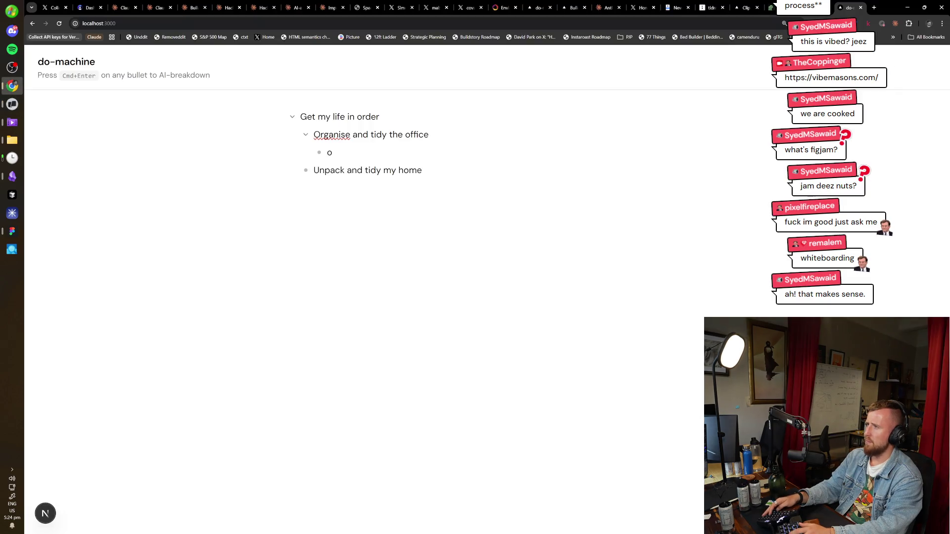
key(BackSpace)
text(Testing)
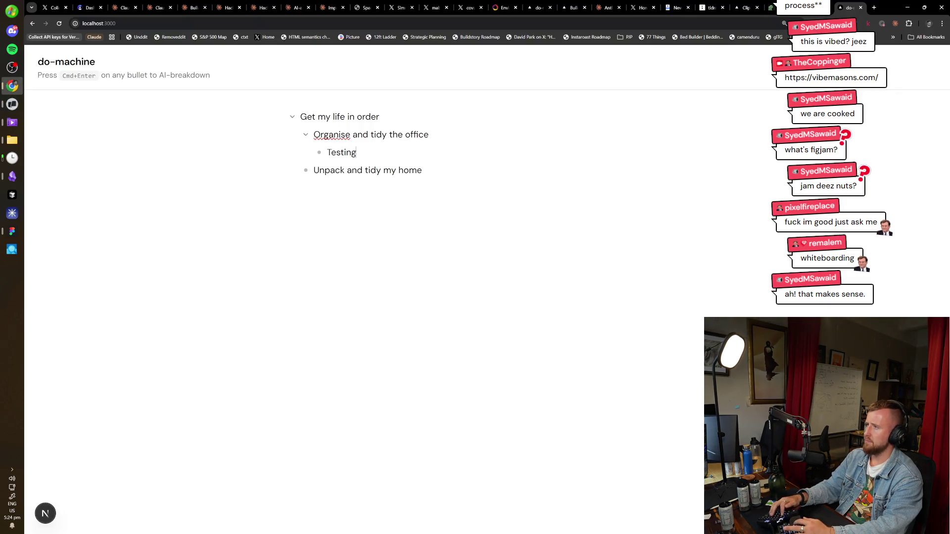
Report to Claude Code that the insert point jumps to the line start after typing a word
key(alt+Tab)
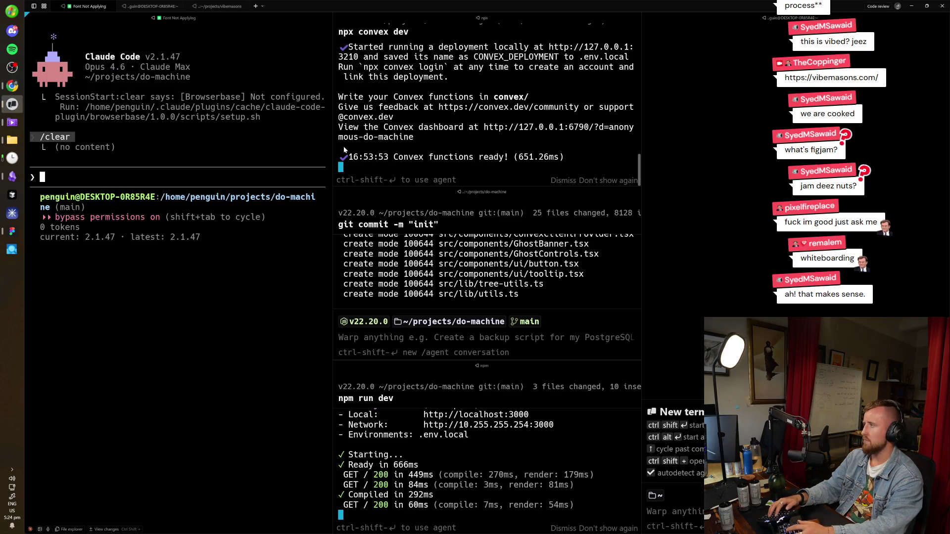
text(My insert point is jumping to the start of the line when I )
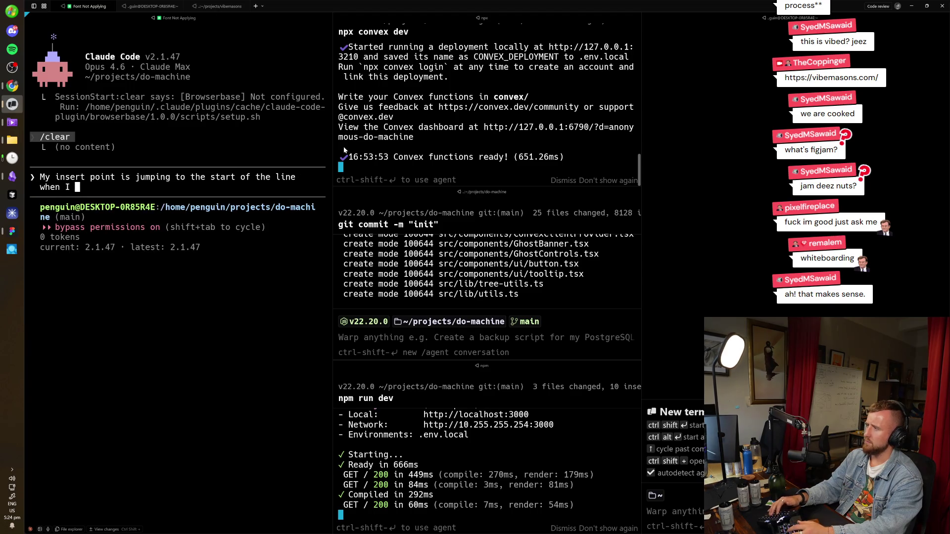
text(finish typin ga wor)
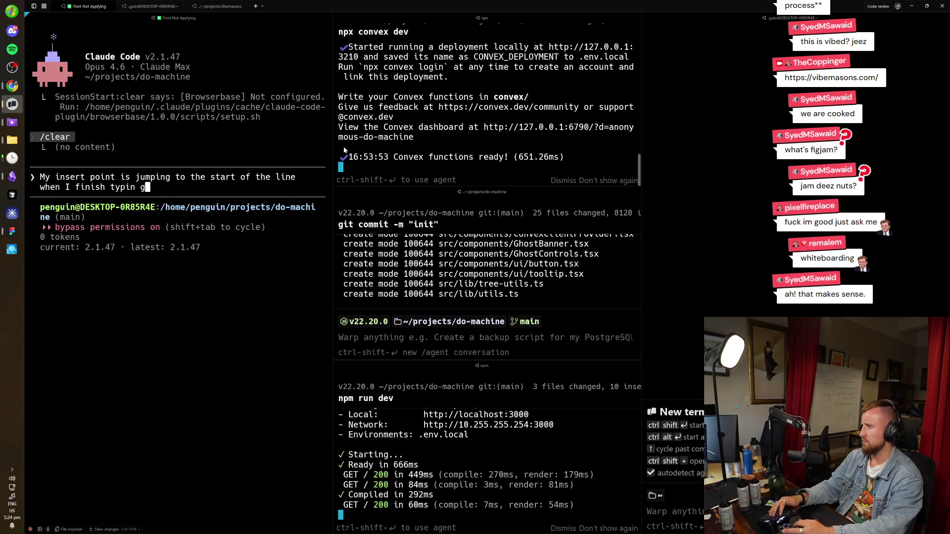
key(BackSpace)
key(BackSpace)
key(BackSpace)
text(g a word)
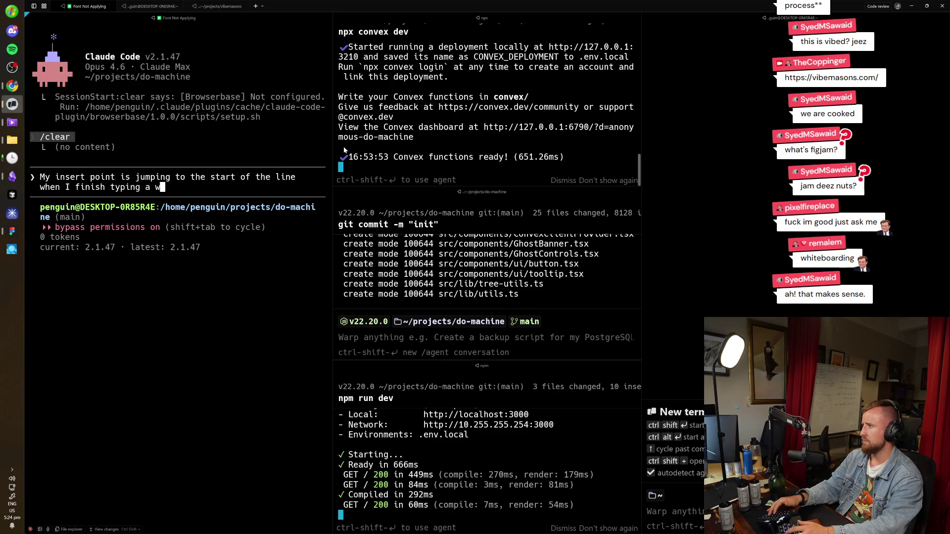
key(Return)
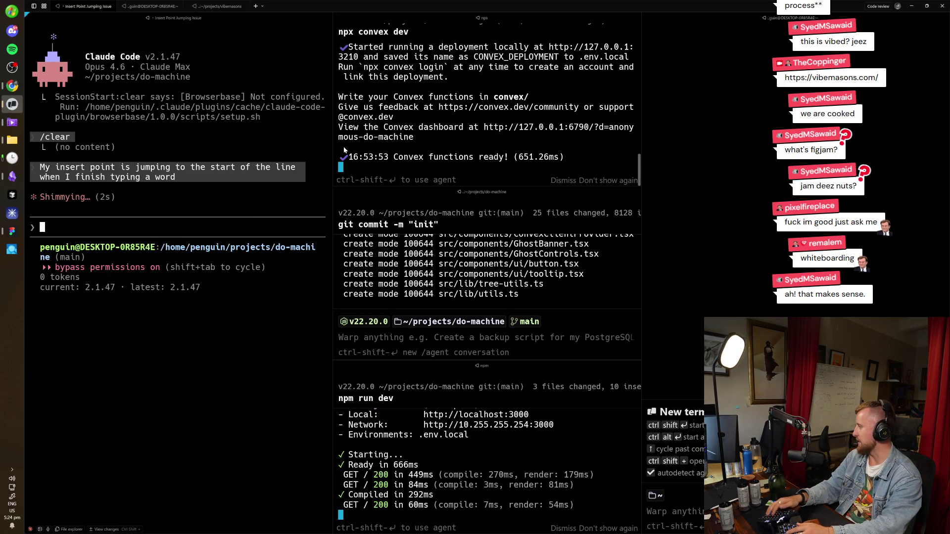
key(alt+Tab)
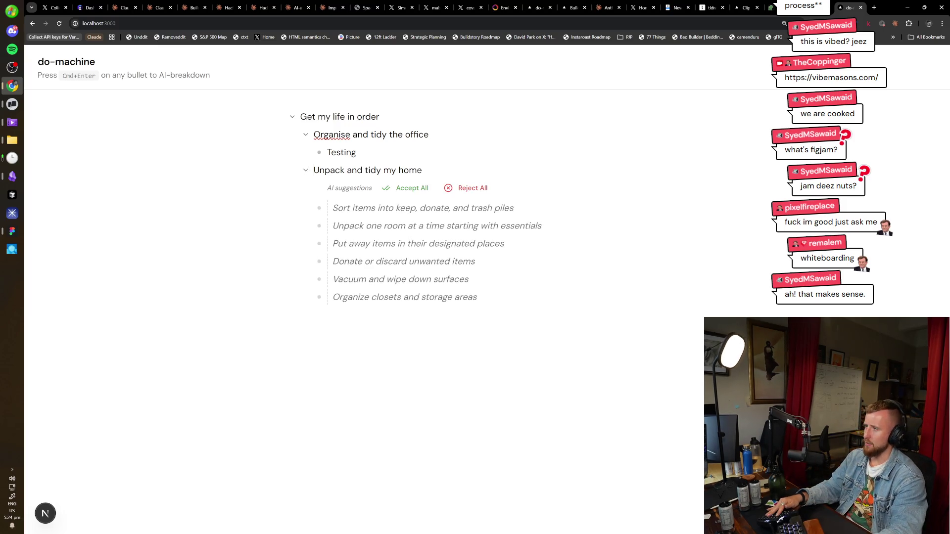
Accept all six AI-suggested subtasks under 'Unpack and tidy my home'
click(411, 192)
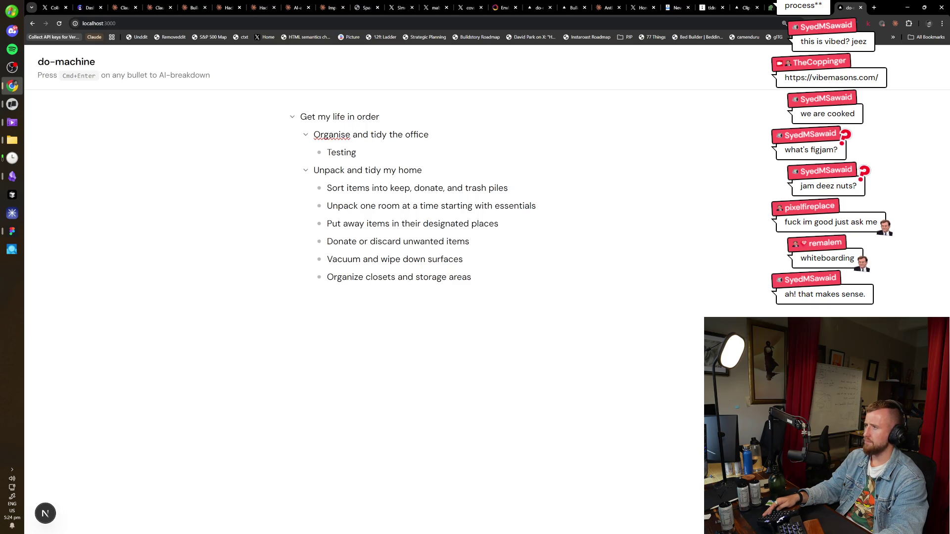
key(alt+Tab)
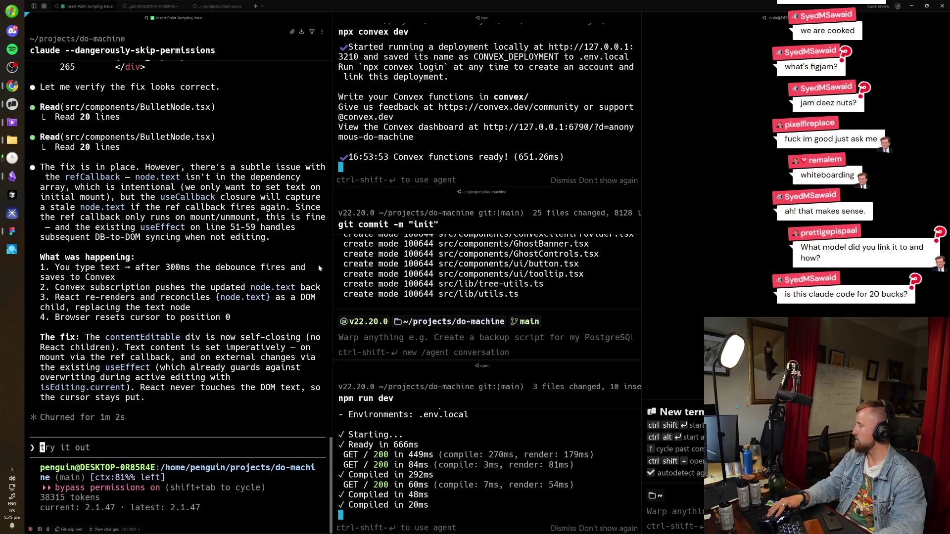
Let Claude Code finish patching BulletNode.tsx and read its contentEditable cursor-fix explanation
click(272, 241)
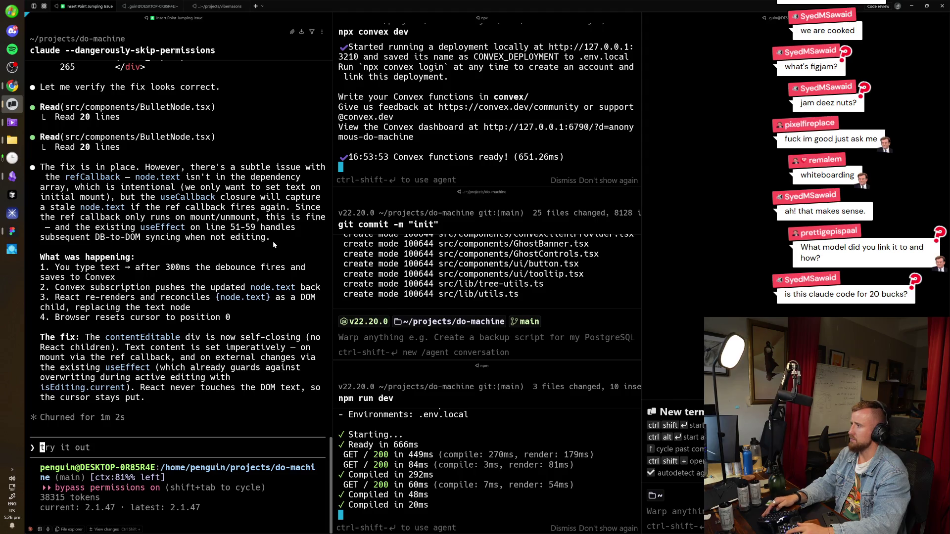
key(alt+Tab)
key(alt+shift+Tab)
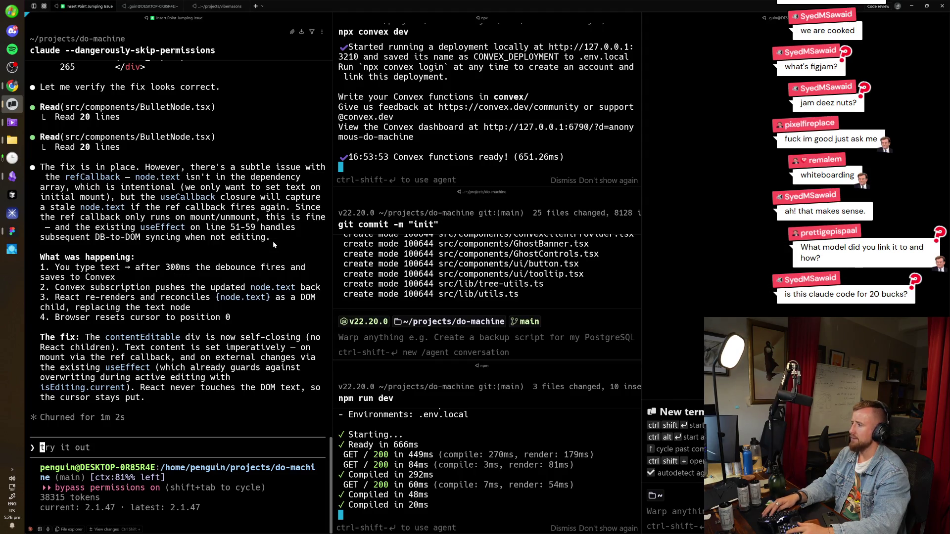
key(alt+Tab)
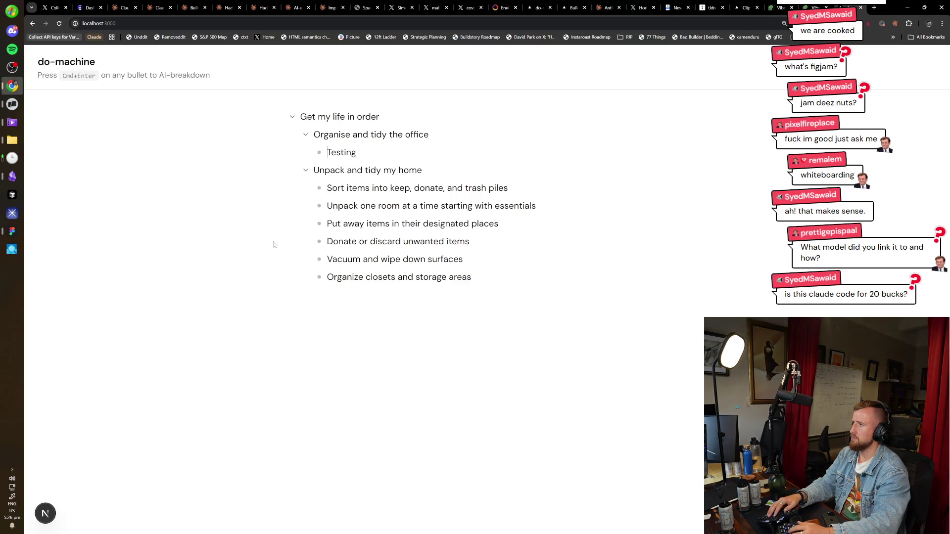
Replace the 'Testing' sub-bullet with 'Unclutter spare desk' and add an empty bullet below it
text(esting)
key(ctrl+a)
key(BackSpace)
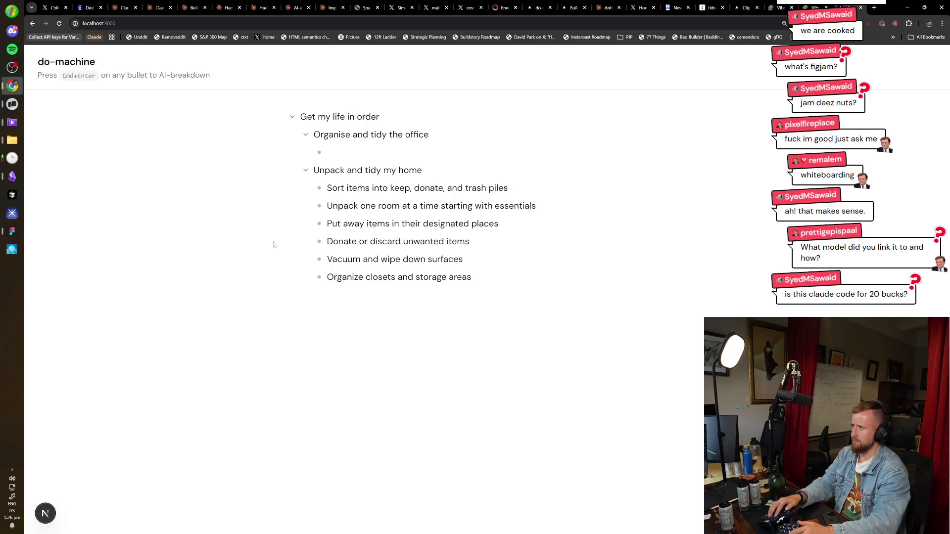
text(Put away spare des)
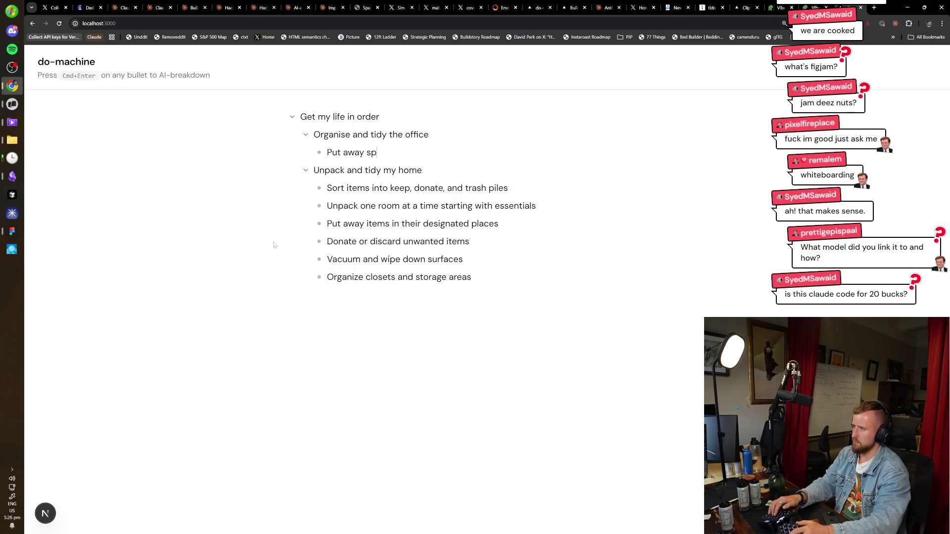
key(ctrl+a)
text(Clean)
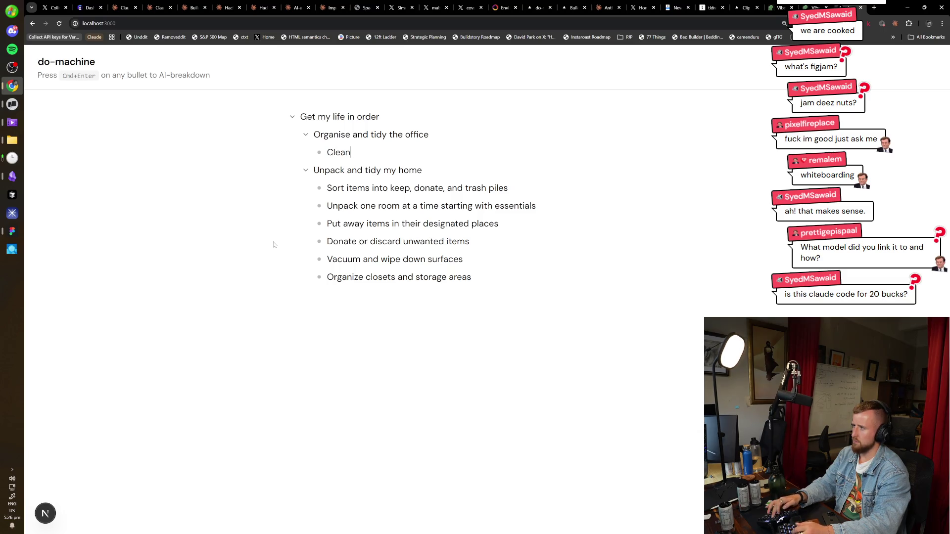
key(ctrl+a)
key(BackSpace)
text(Uncl)
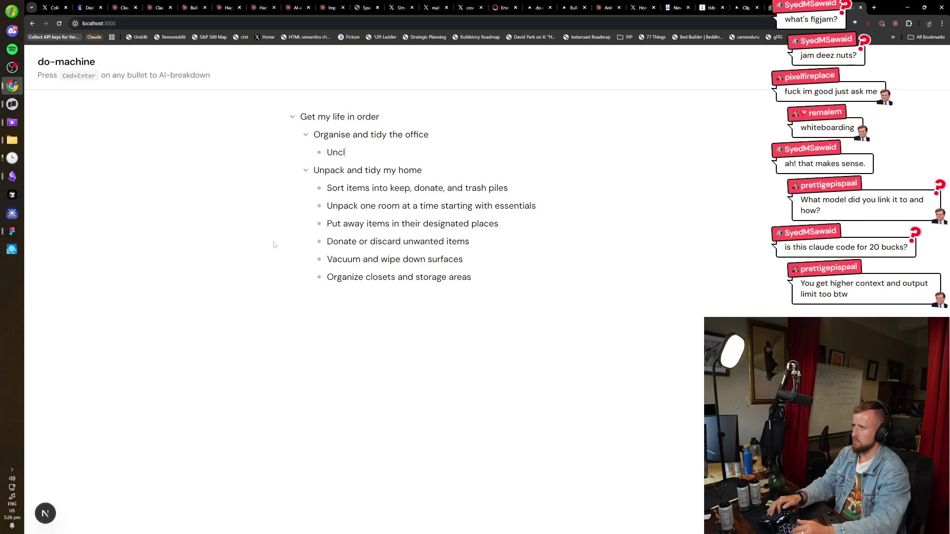
text(utter spare desk)
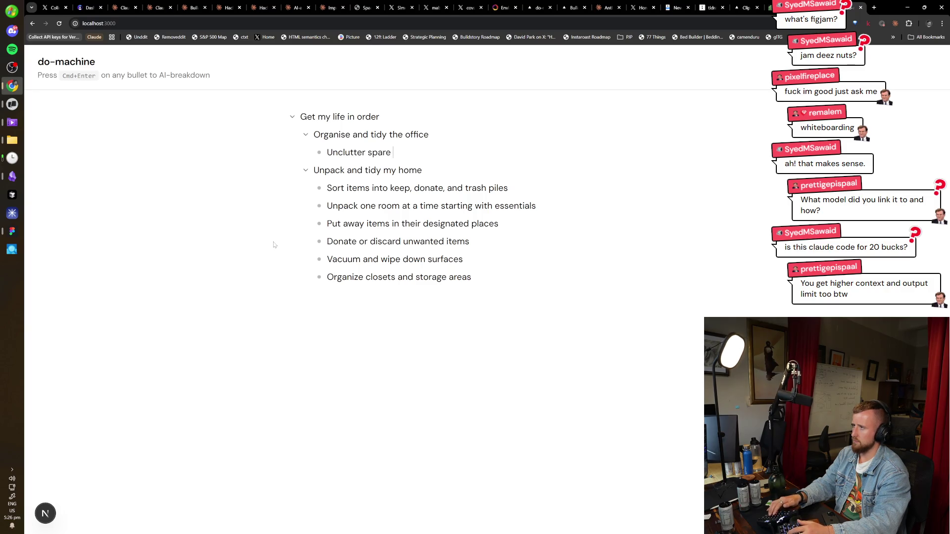
key(Return)
key(Tab)
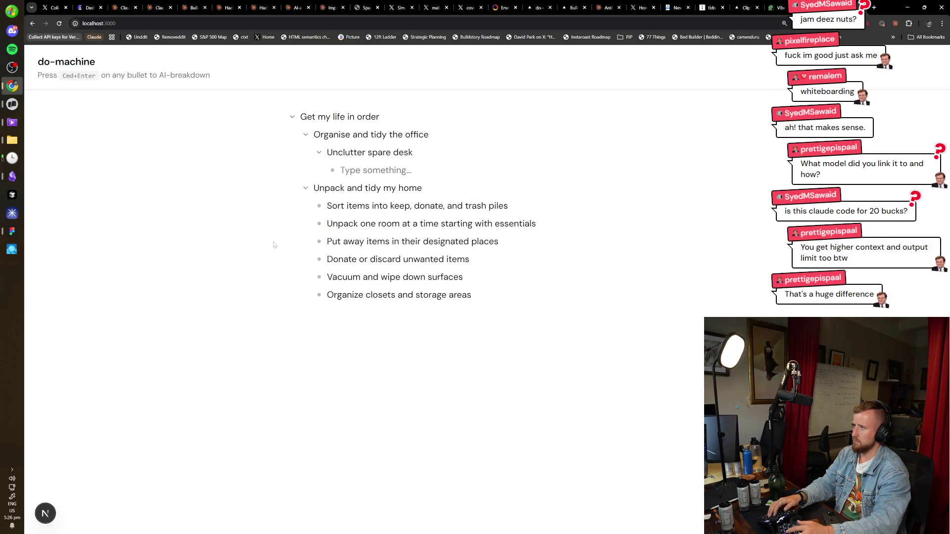
key(shift+Tab)
Rename that bullet 'Spare desk' and nest 'Unclutter' and 'Put into hallway' beneath it
key(Up)
key(ctrl+a)
text(Spare desk)
key(Down)
key(Tab)
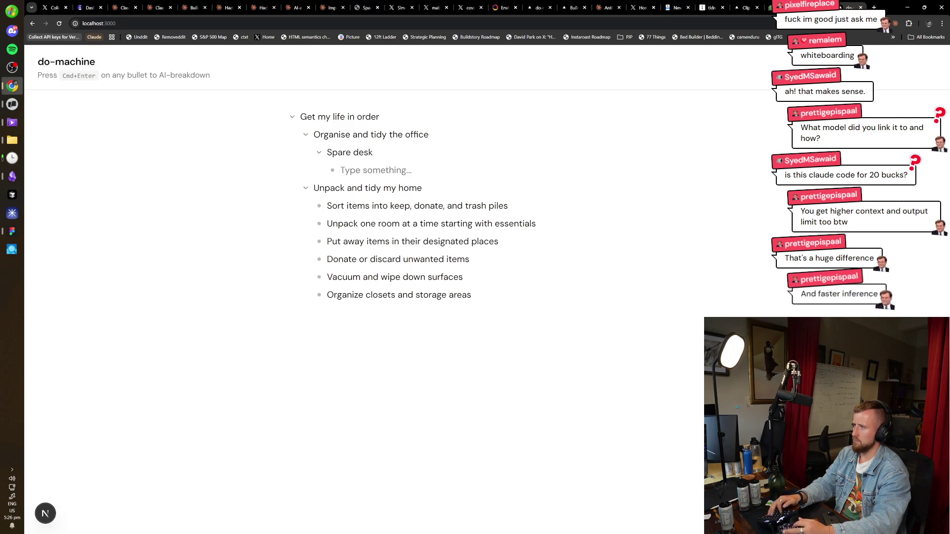
text(Unclut)
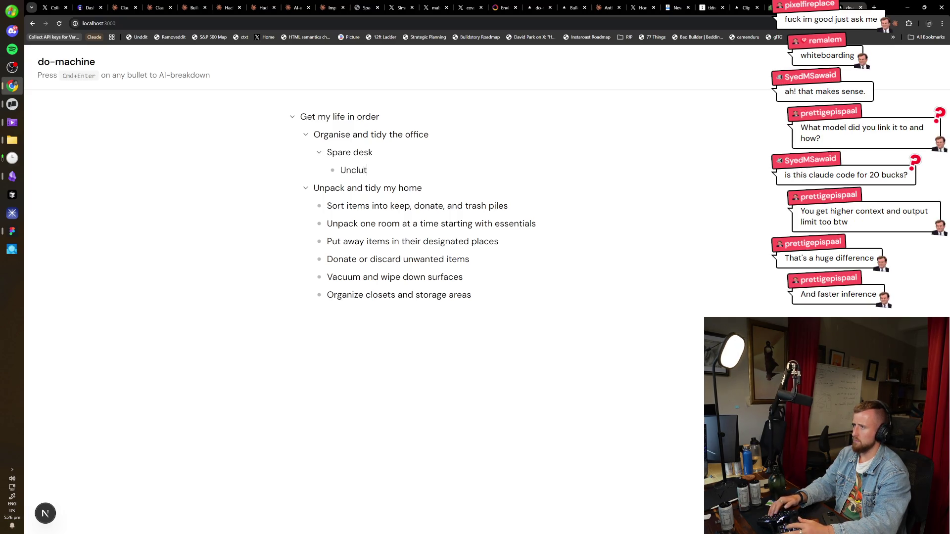
text(ter)
key(Return)
text(Put int)
key(BackSpace)
text(hallway)
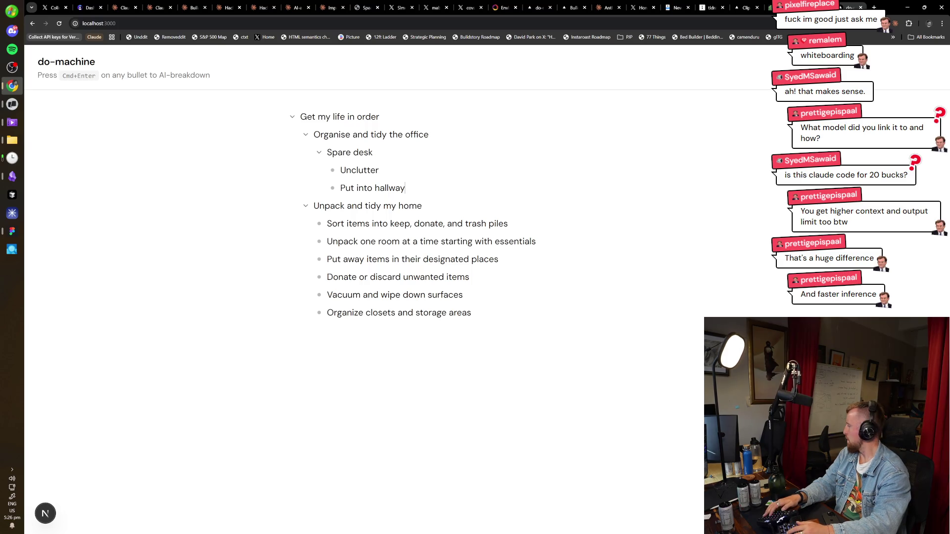
key(Return)
key(shift+Tab)
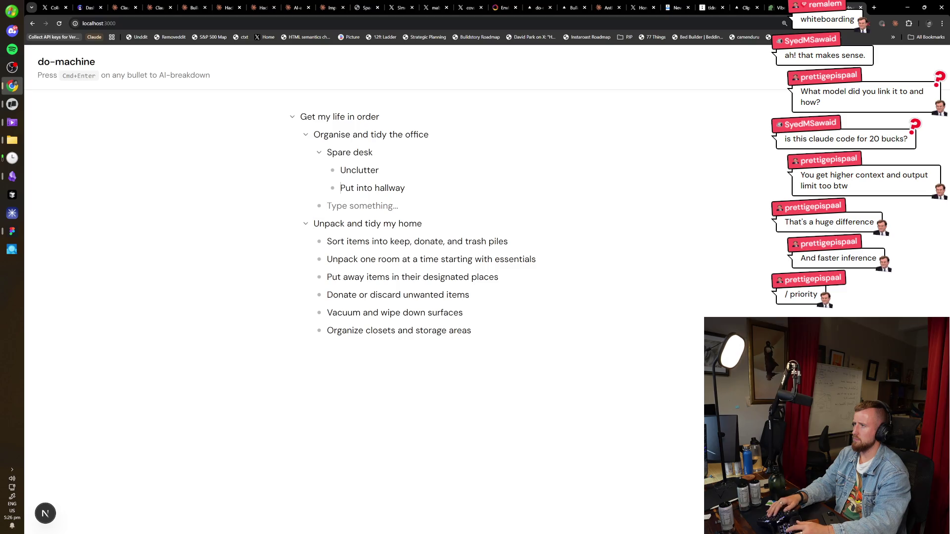
key(BackSpace)
Rename the home task 'Unpack and tidy home' and delete Sort items, Unpack one room, Organize closets
key(ctrl+a)
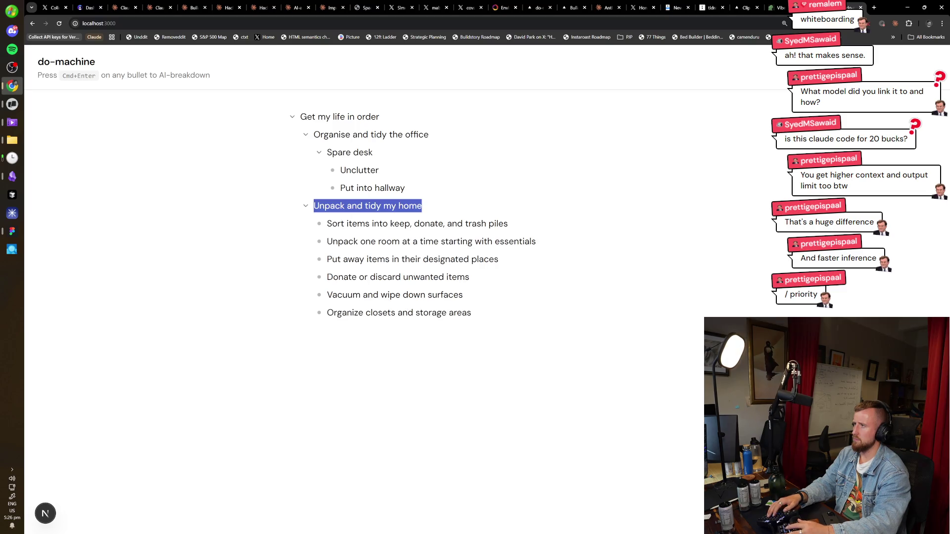
key(Right)
key(ctrl+BackSpace)
key(ctrl+BackSpace)
text(home)
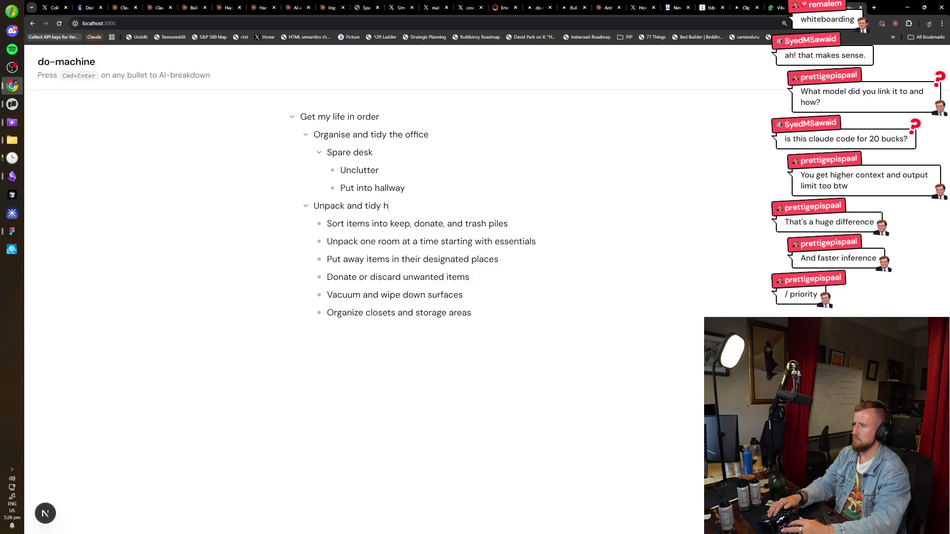
key(Down)
key(ctrl+a)
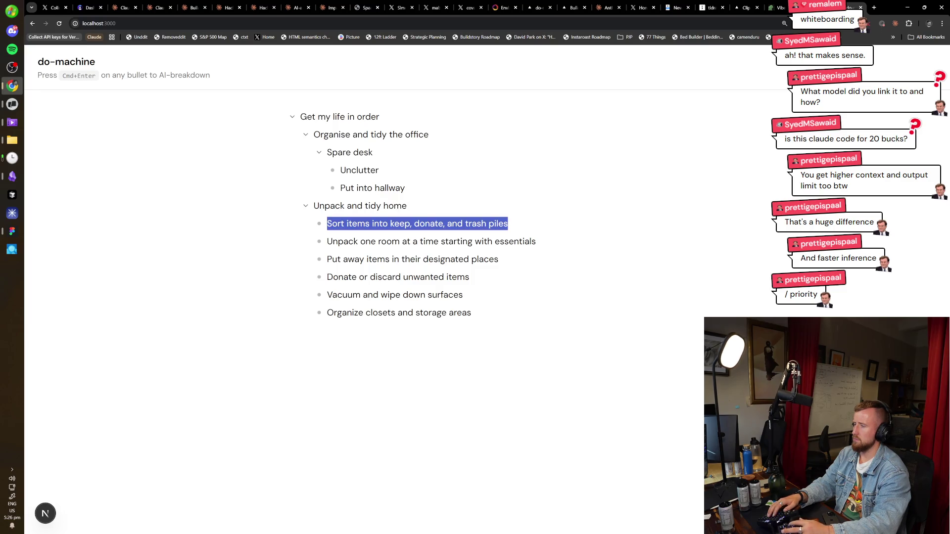
key(BackSpace)
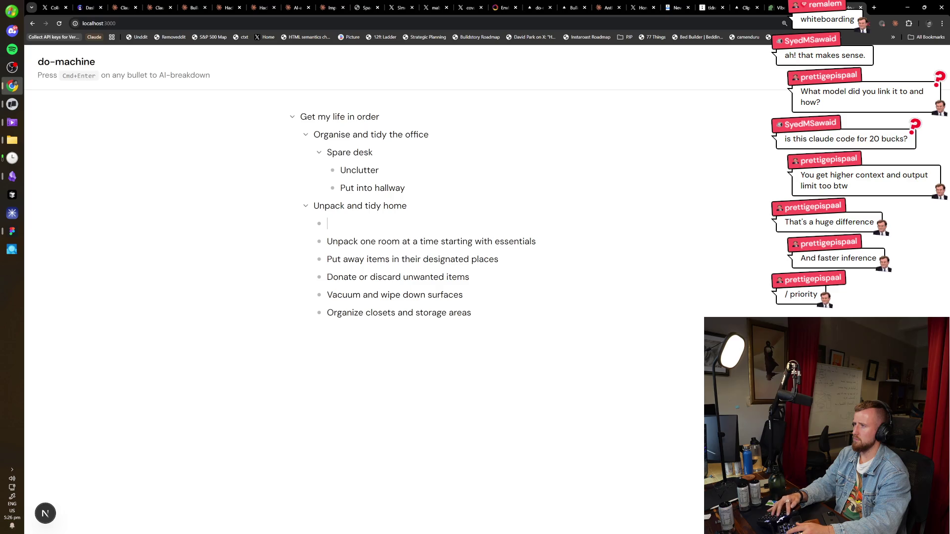
key(BackSpace)
key(ctrl+a)
key(BackSpace)
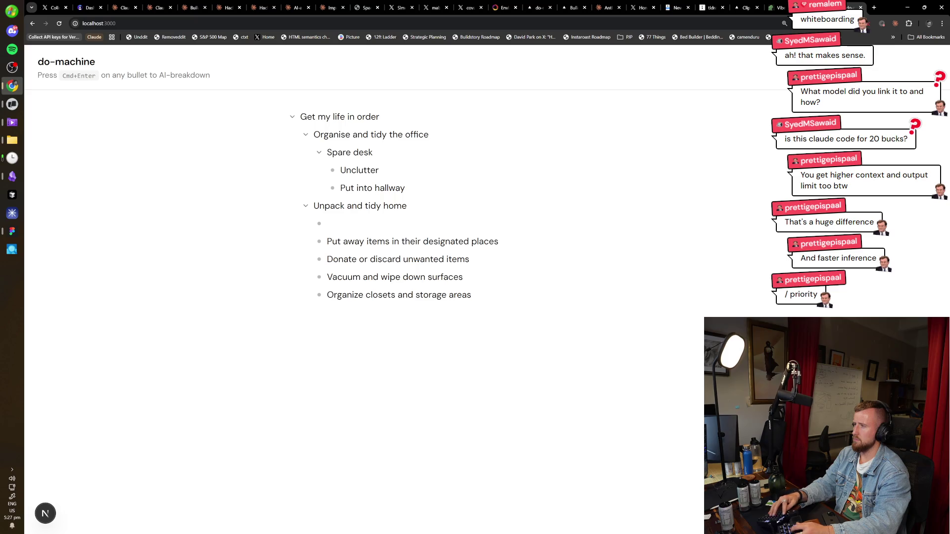
key(BackSpace)
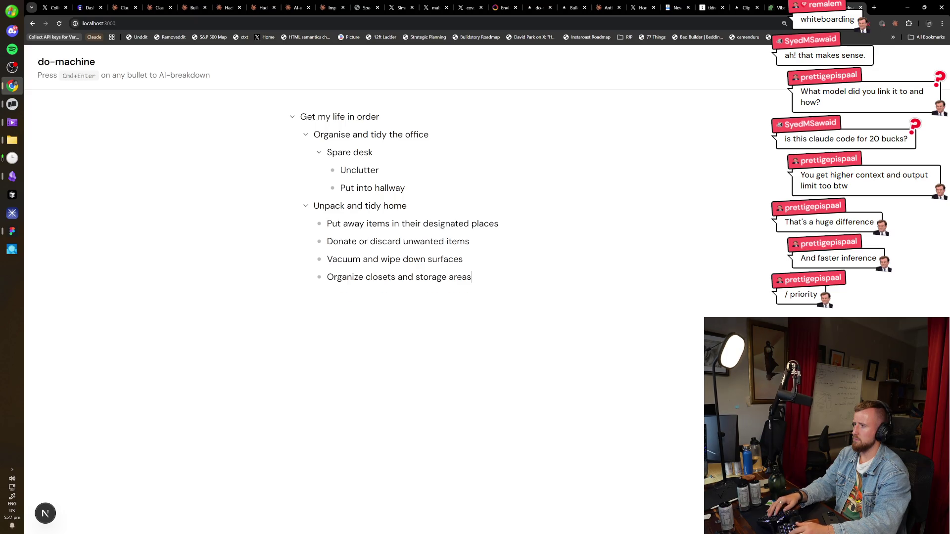
key(ctrl+BackSpace)
key(ctrl+BackSpace)
key(ctrl+BackSpace)
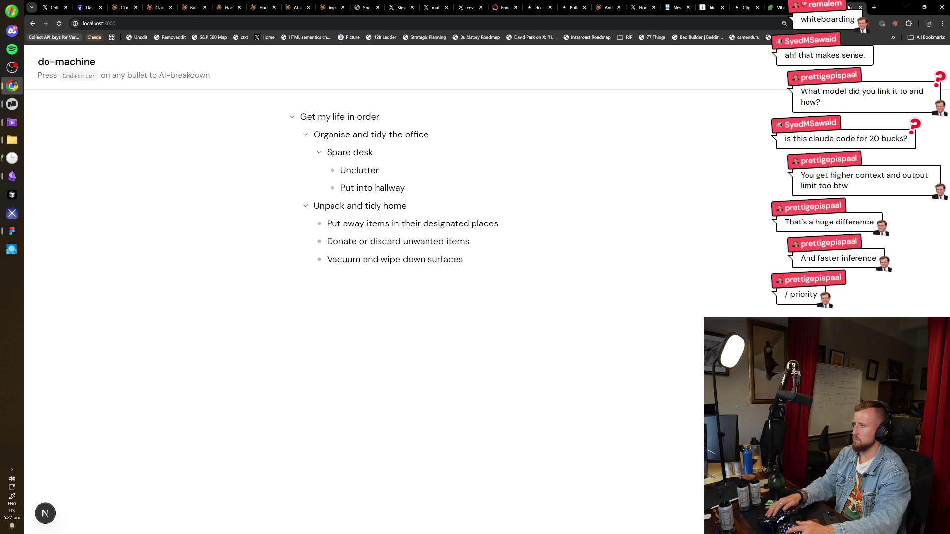
key(alt+Tab)
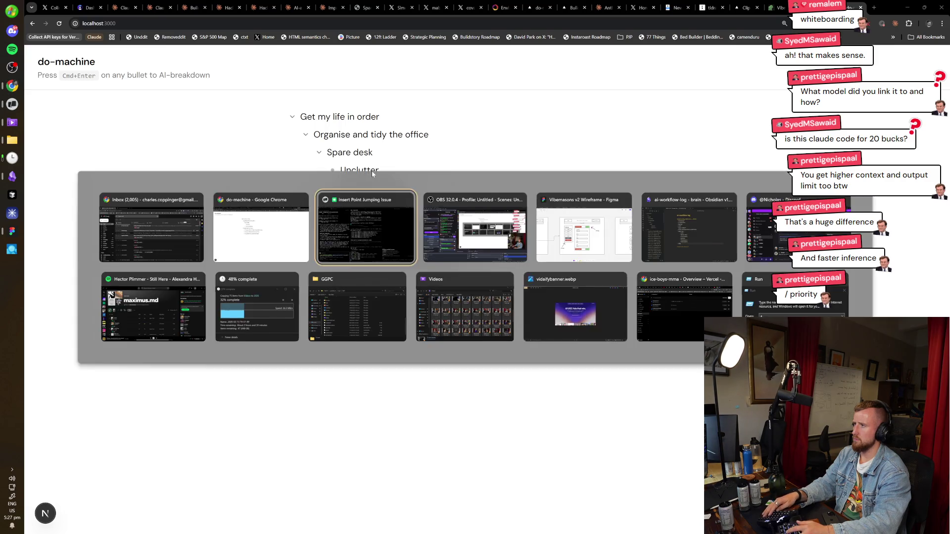
Ask Claude Code to make backspace at a text node's first character delete the node
text(Pressing backspace)
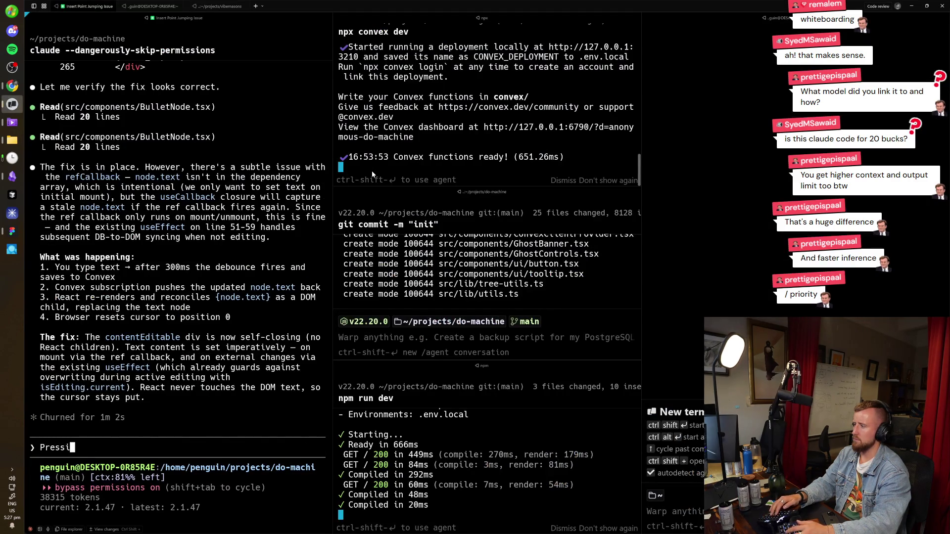
text( at the first )
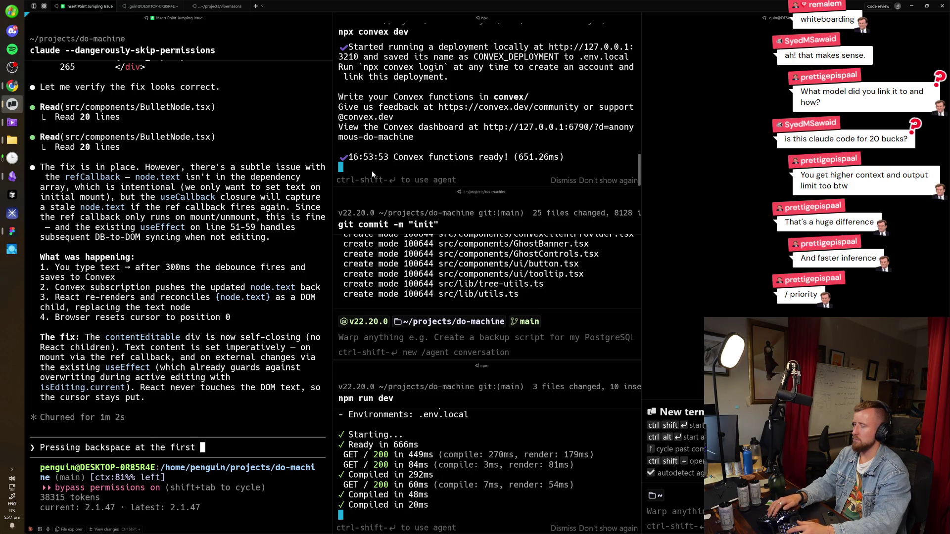
text(character )
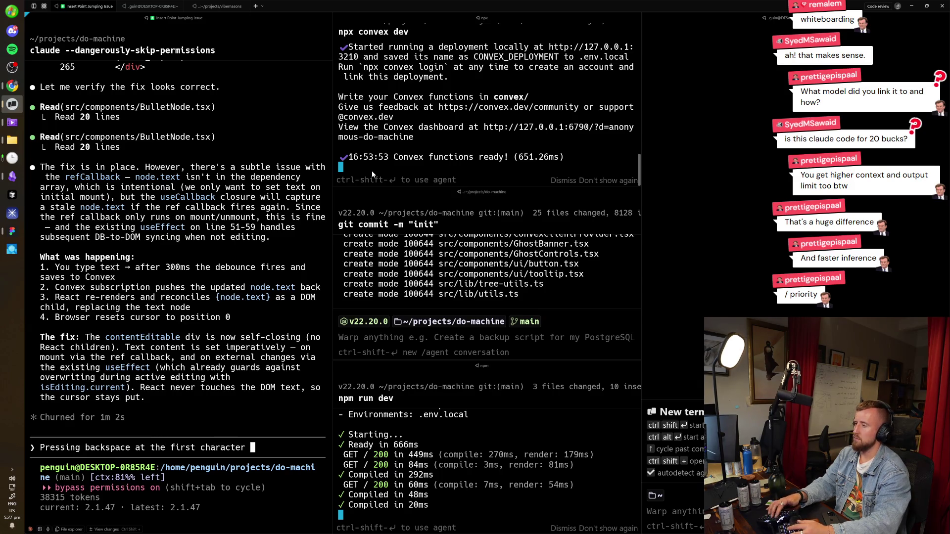
text(point of a line )
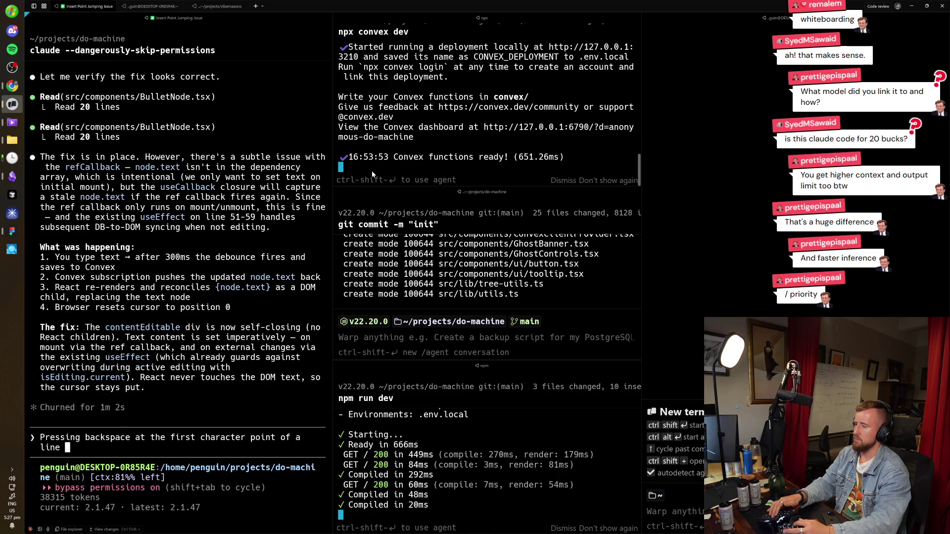
text(that has text on)
key(ctrl+Left)
key(ctrl+Left)
key(ctrl+Left)
key(ctrl+BackSpace)
text(node)
key(End)
text(should delete it)
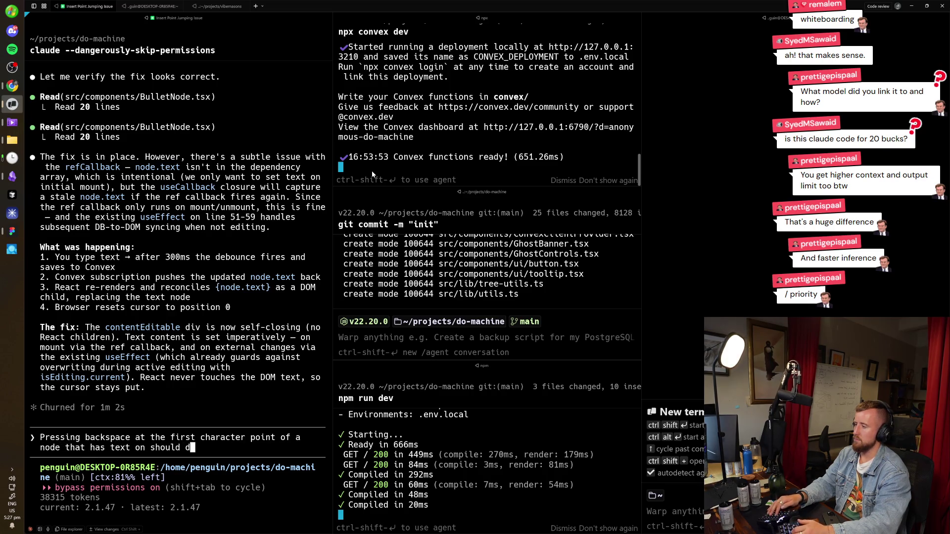
key(Return)
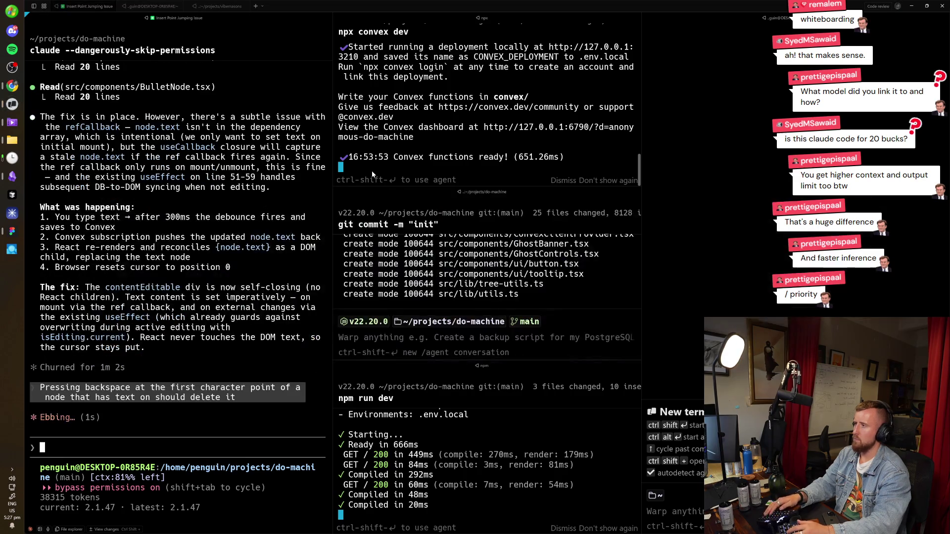
key(alt+Tab)
key(Tab)
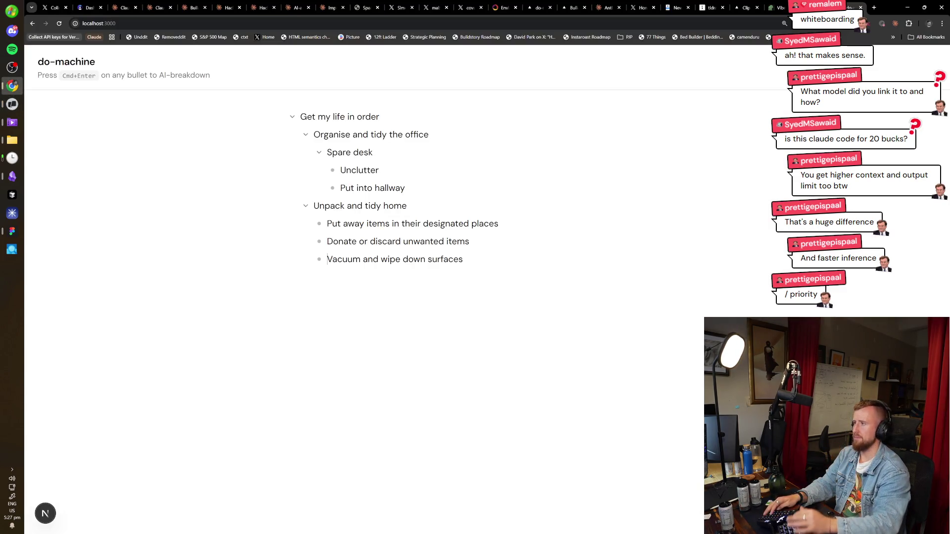
Add an indented 'Clear desk' bullet inside the office task, checking Claude's progress in between
key(alt+Tab)
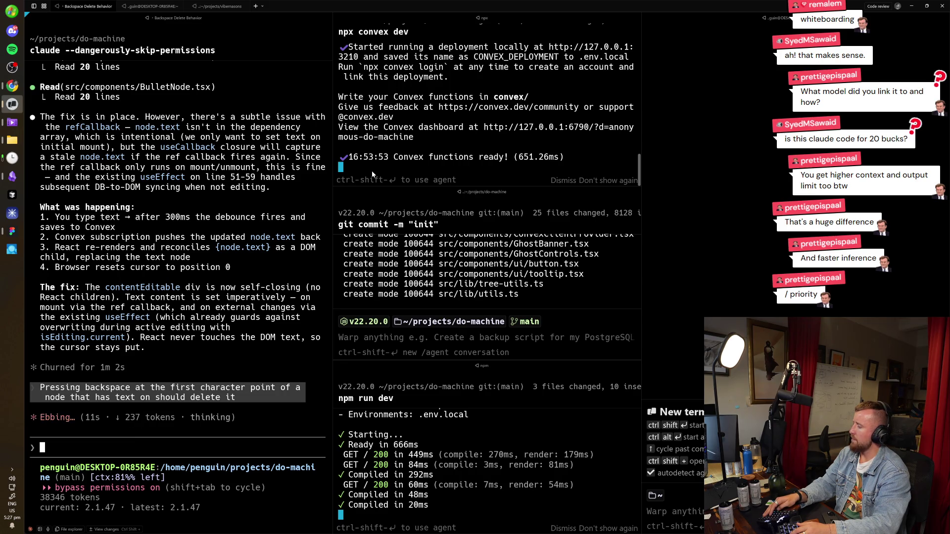
key(alt+Tab)
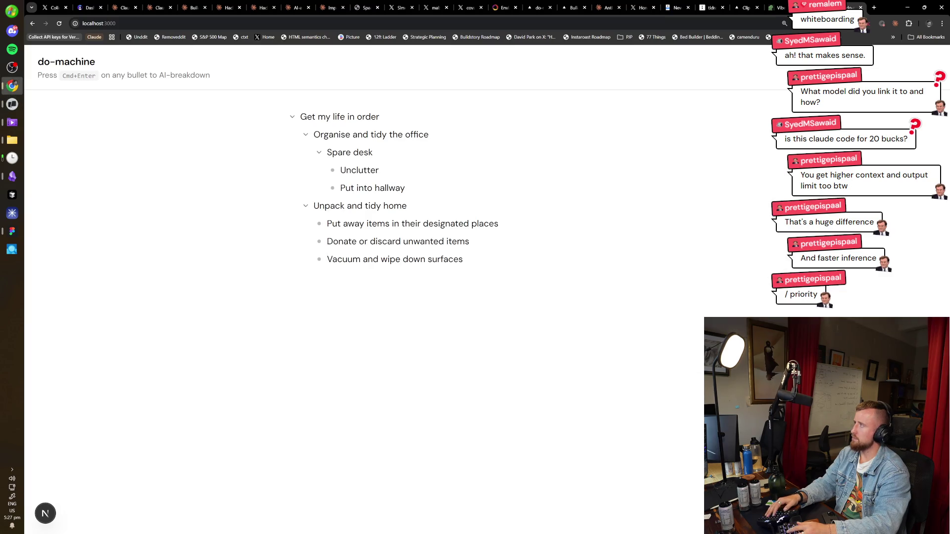
key(Return)
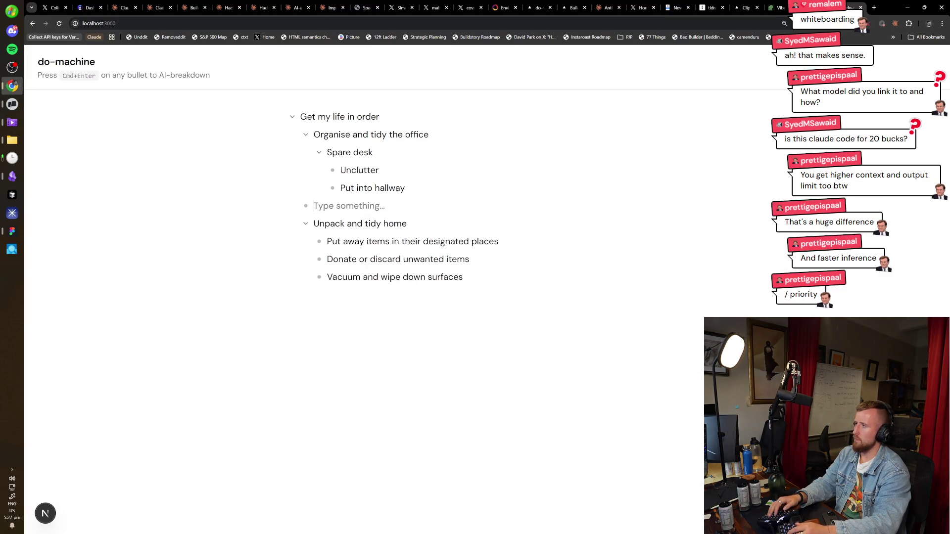
key(Tab)
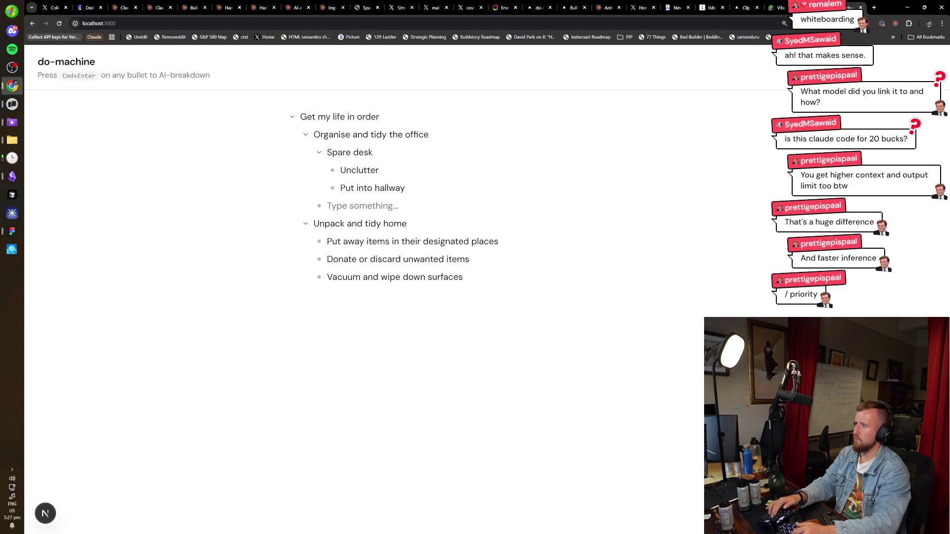
text(Clear desk)
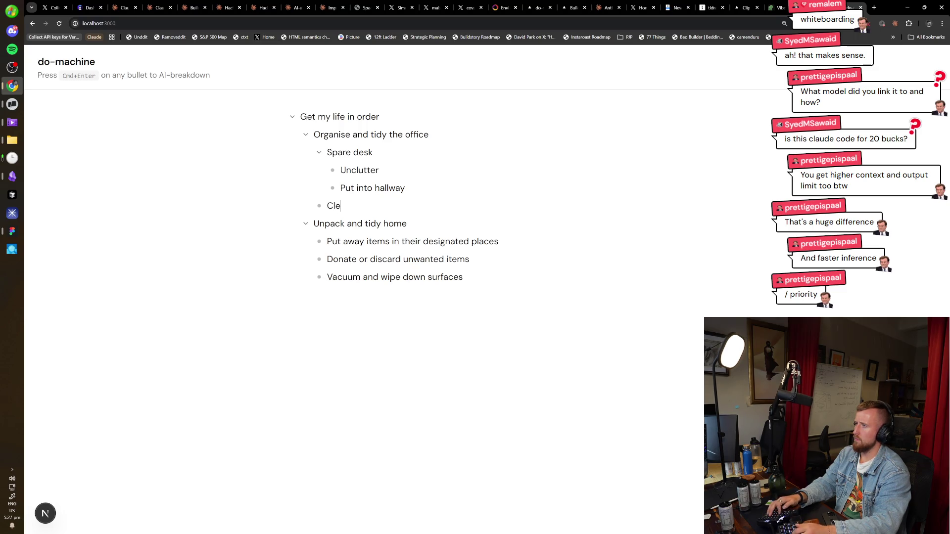
key(alt+Tab)
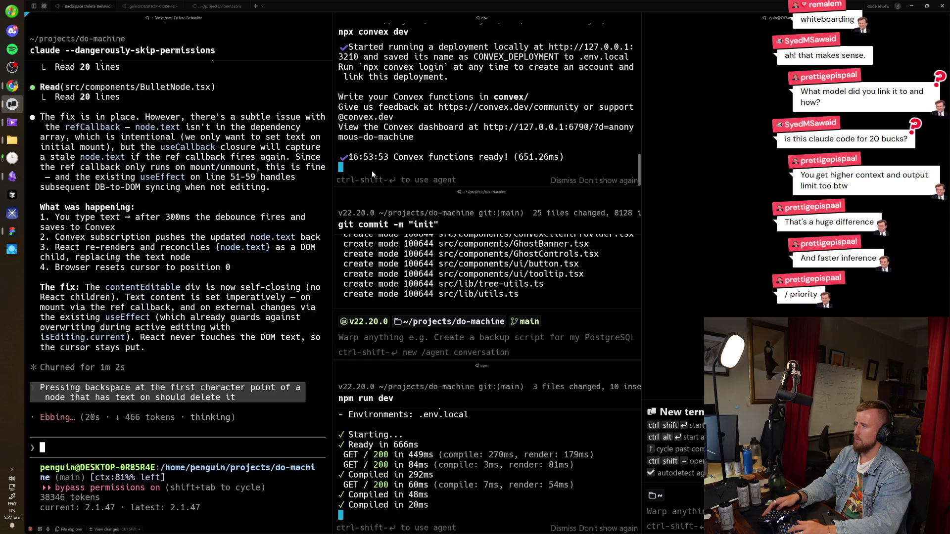
key(alt+Tab)
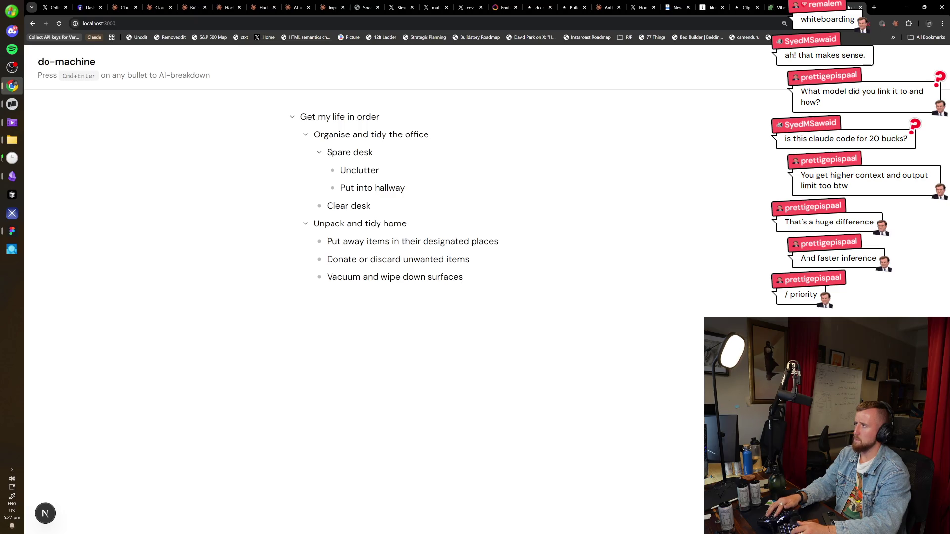
key(alt+Tab)
key(alt+Tab)
key(alt+Tab)
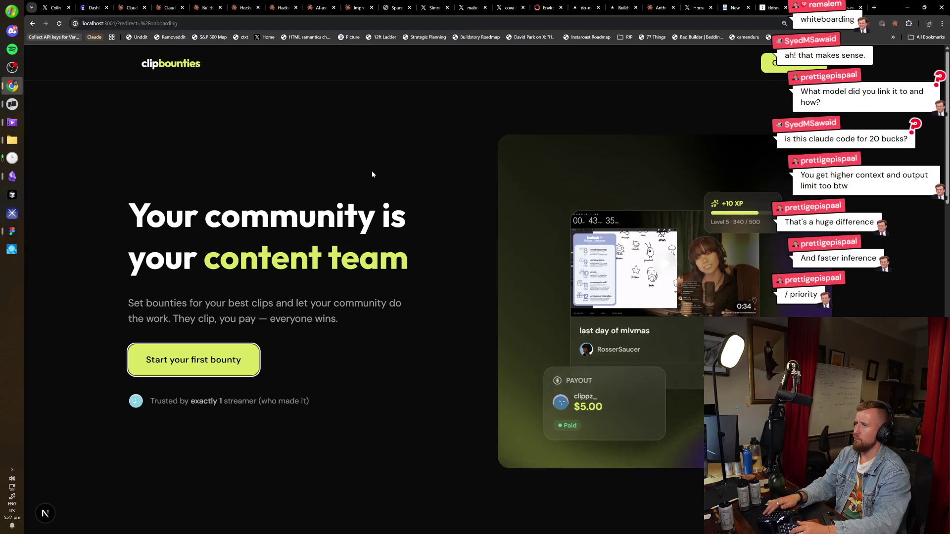
Close the X feed, Claude valuations chat and Buildstory dashboard tabs, then switch to the Claude Code terminal
key(alt+Tab)
key(alt+Tab)
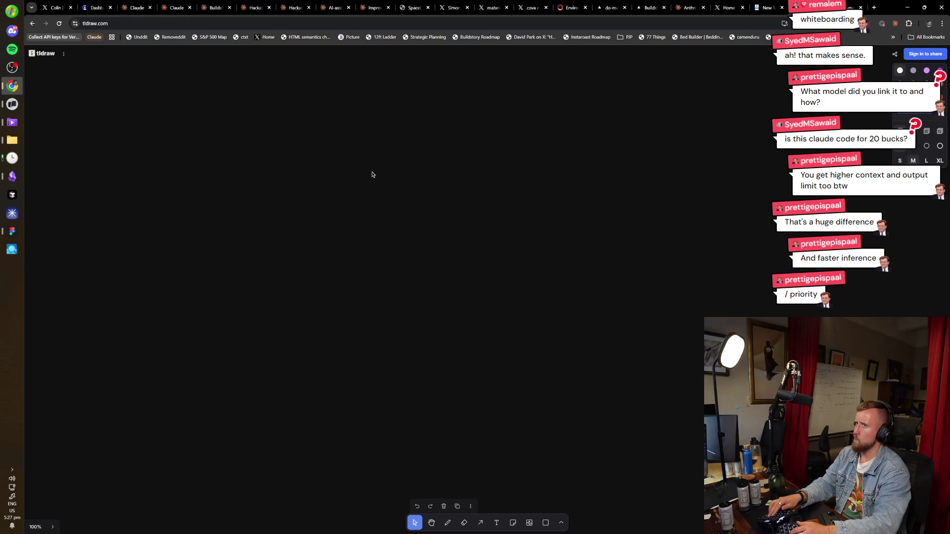
key(alt+Tab)
key(alt+Tab)
key(alt+Tab)
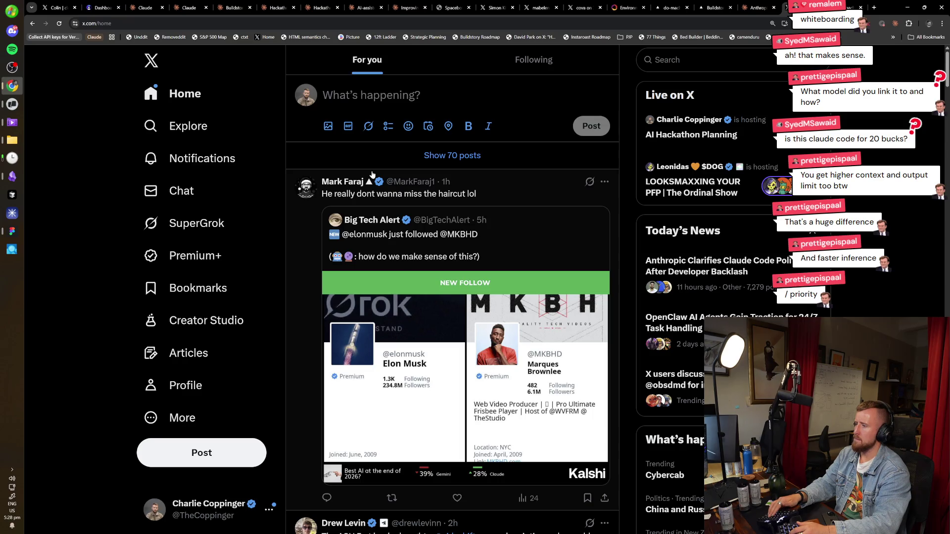
key(ctrl+w)
key(ctrl+9)
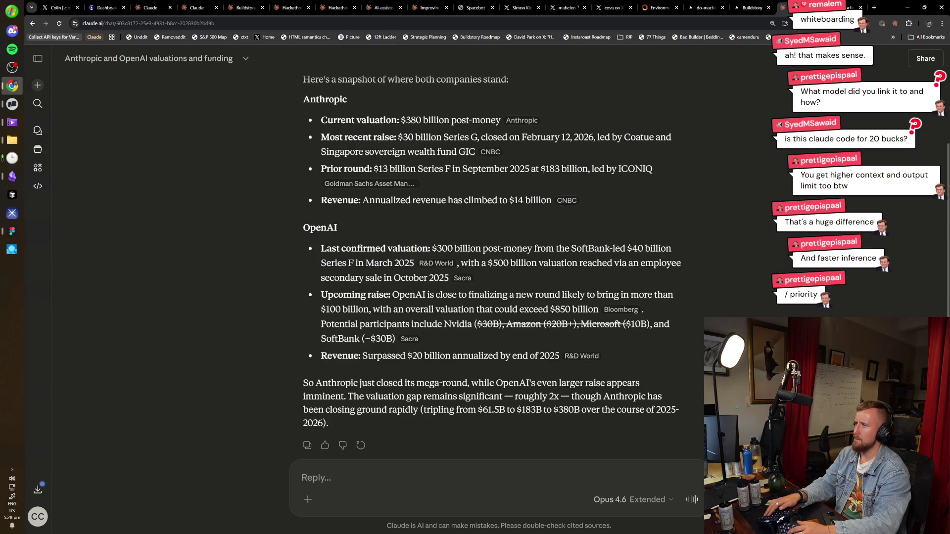
key(ctrl+w)
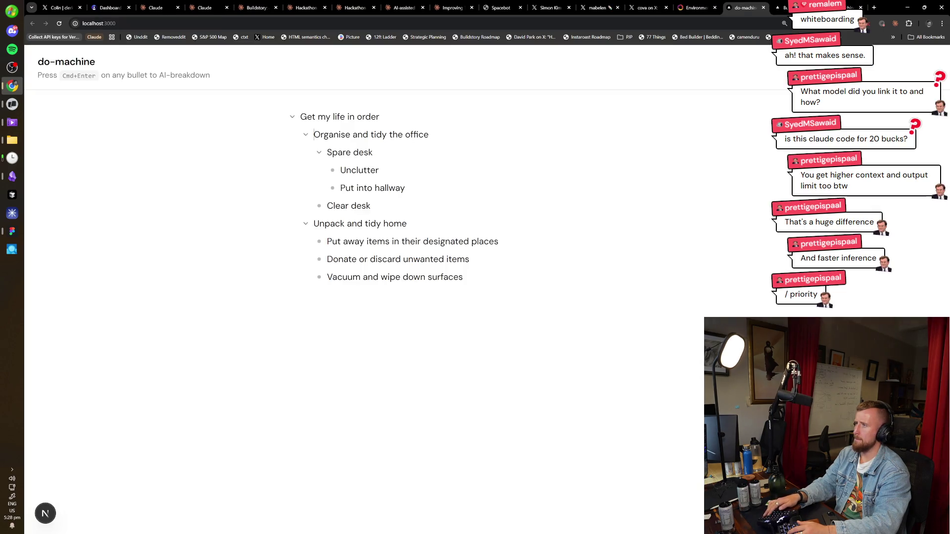
key(ctrl+w)
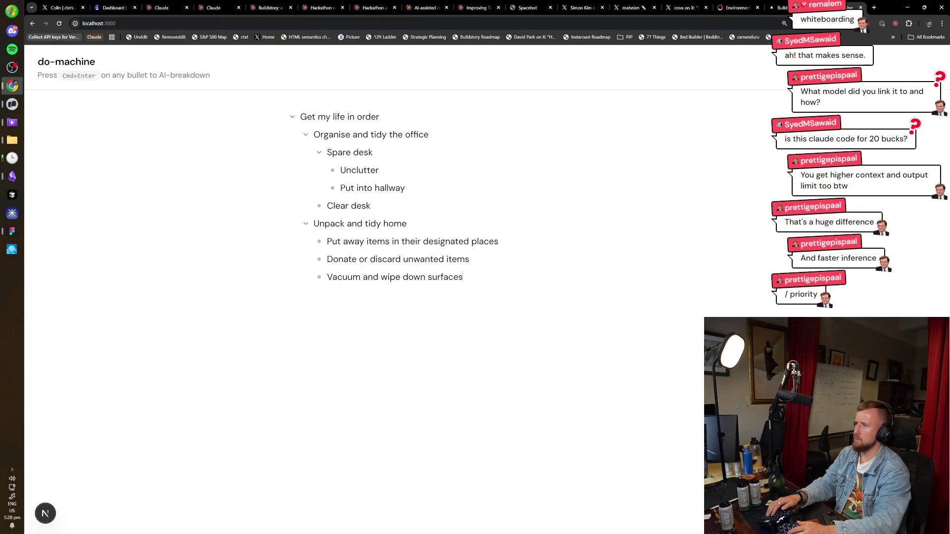
key(alt+Tab)
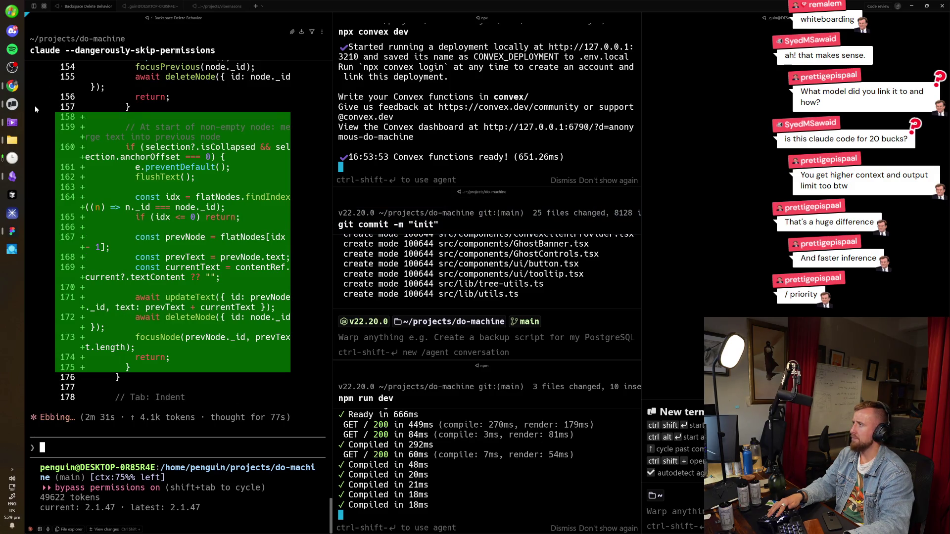
Bring Figma to the front and show the Ice Boys MMA board
click(22, 125)
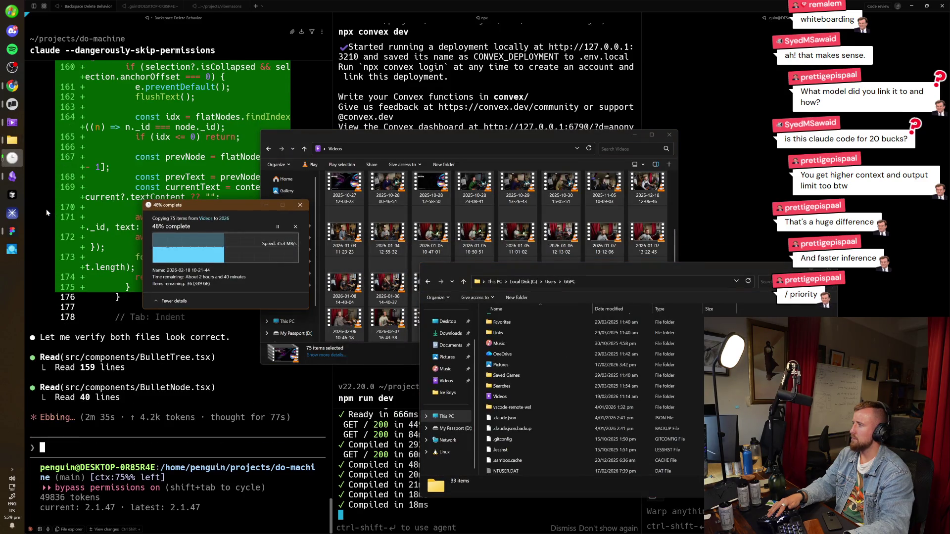
click(48, 210)
click(12, 231)
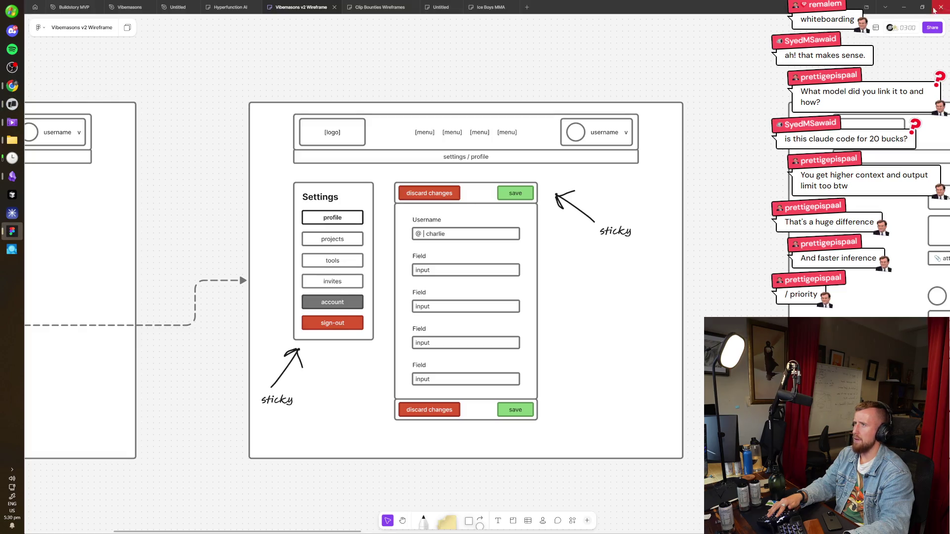
click(490, 7)
click(564, 140)
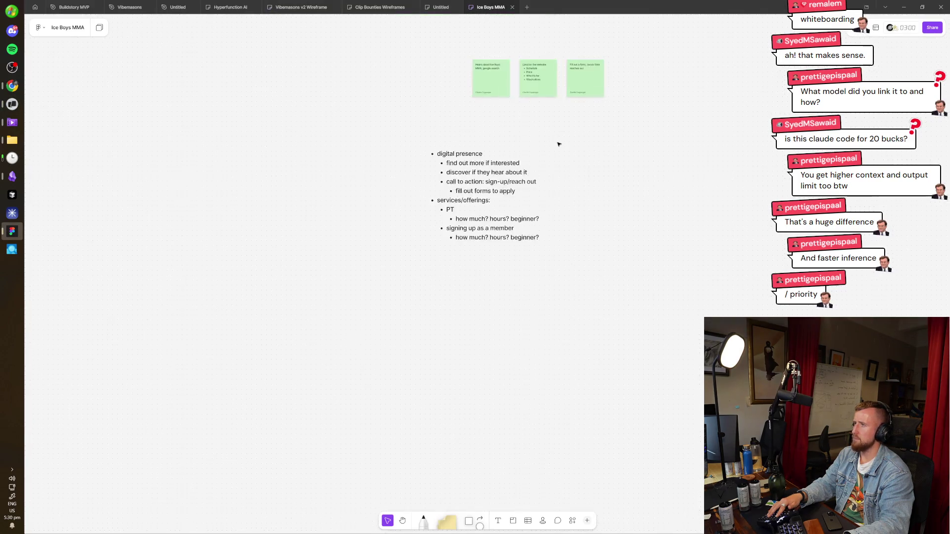
Rename the Untitled wireframe file to 'BadCop Dialogue Editor'
click(512, 7)
click(440, 7)
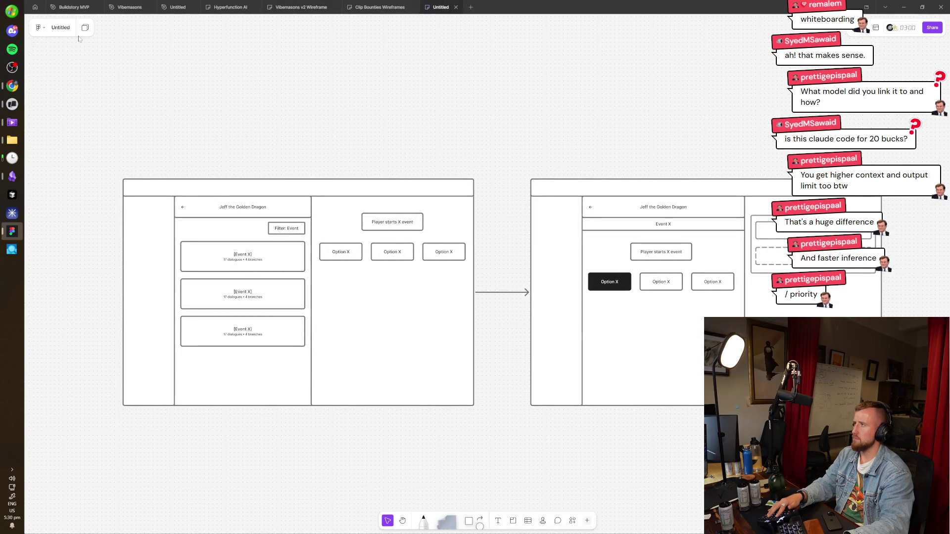
double_click(60, 28)
text(B)
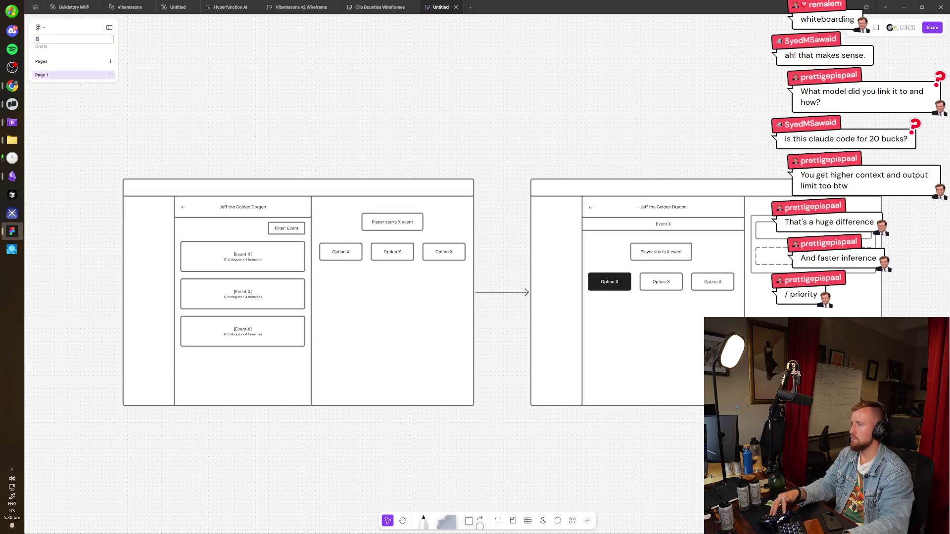
text(adCop Dialogue Editor)
key(Return)
Close the Clip Bounties, Vibemasons v2, Hyperfunction AI and remaining Figma files, then return to do-machine
key(ctrl+w)
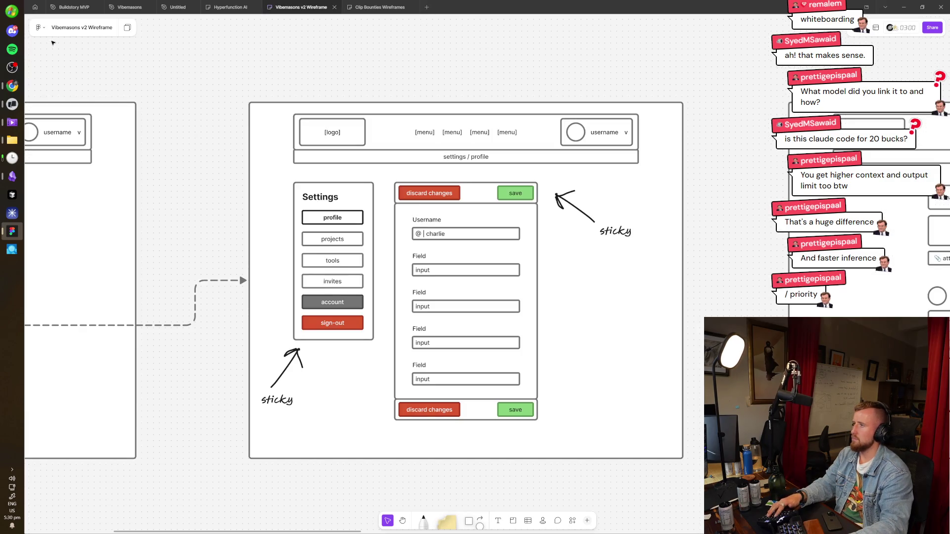
click(404, 7)
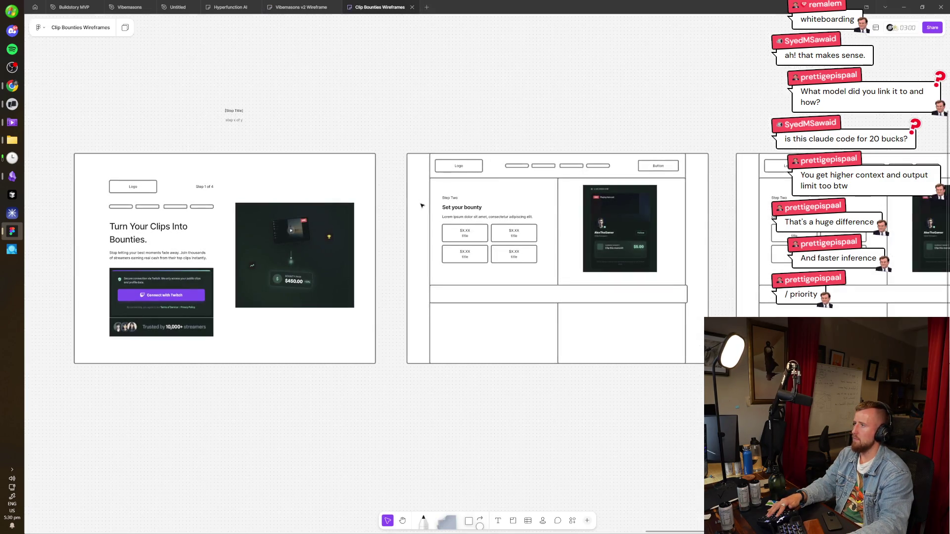
key(ctrl+w)
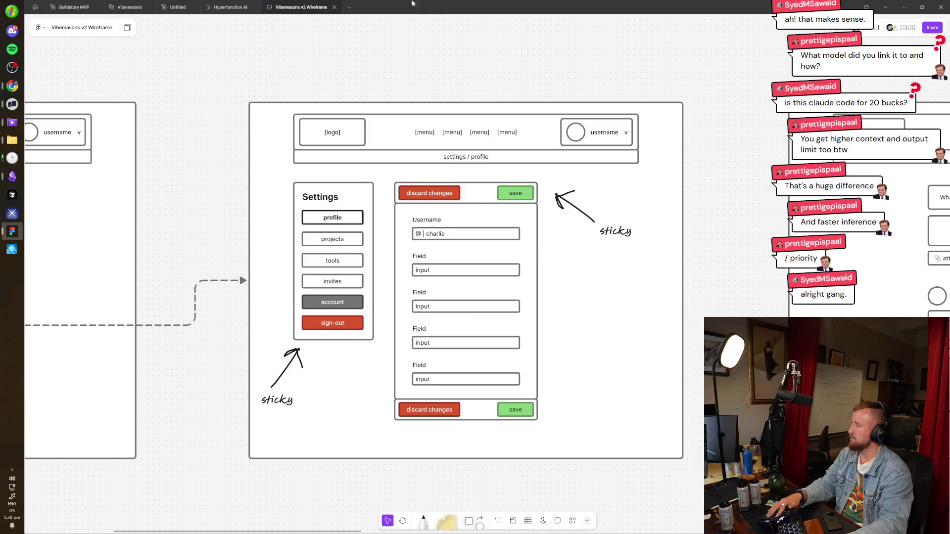
key(ctrl+w)
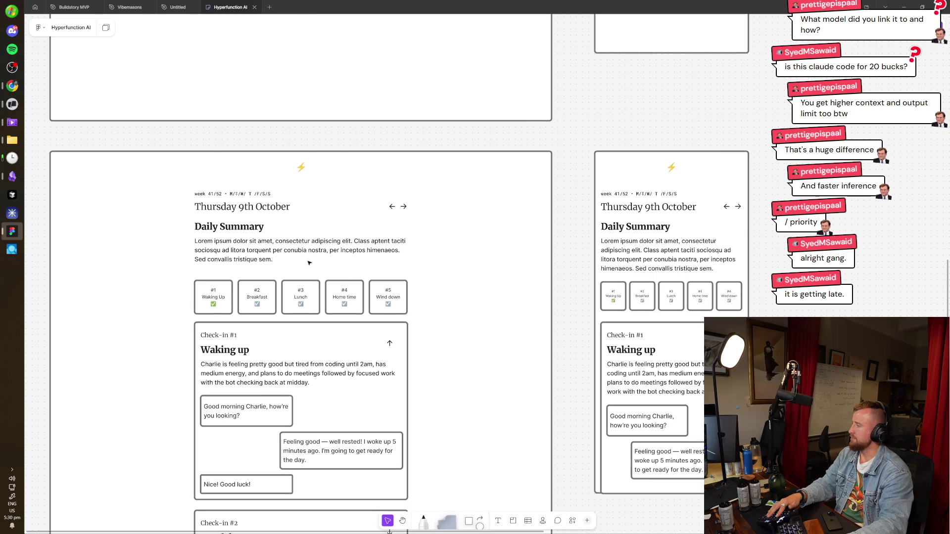
scroll(365, 182, down, 3)
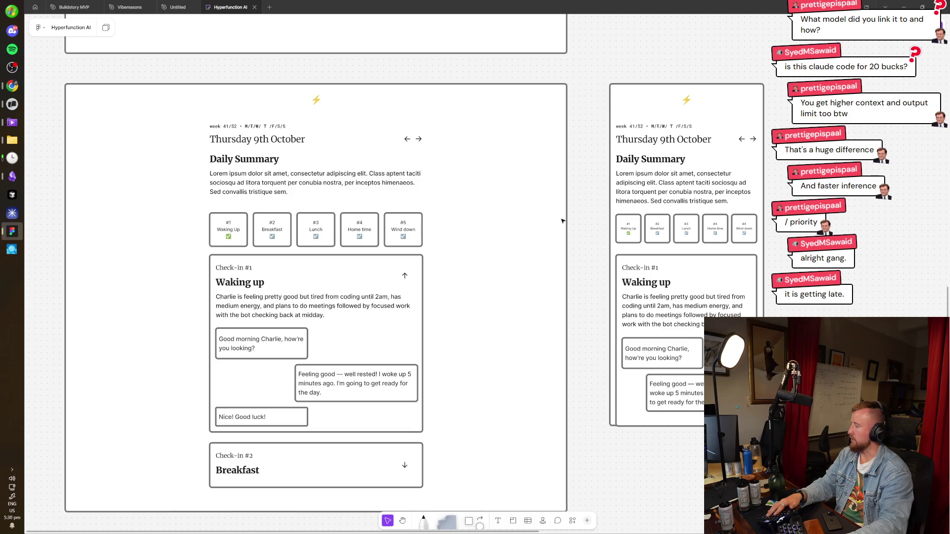
key(ctrl+w)
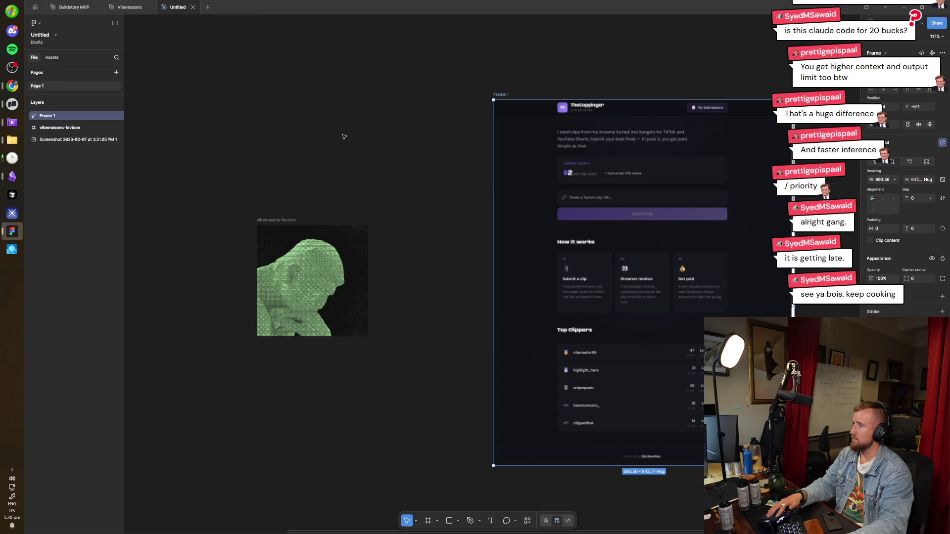
key(ctrl+w)
key(ctrl+w)
key(ctrl+w)
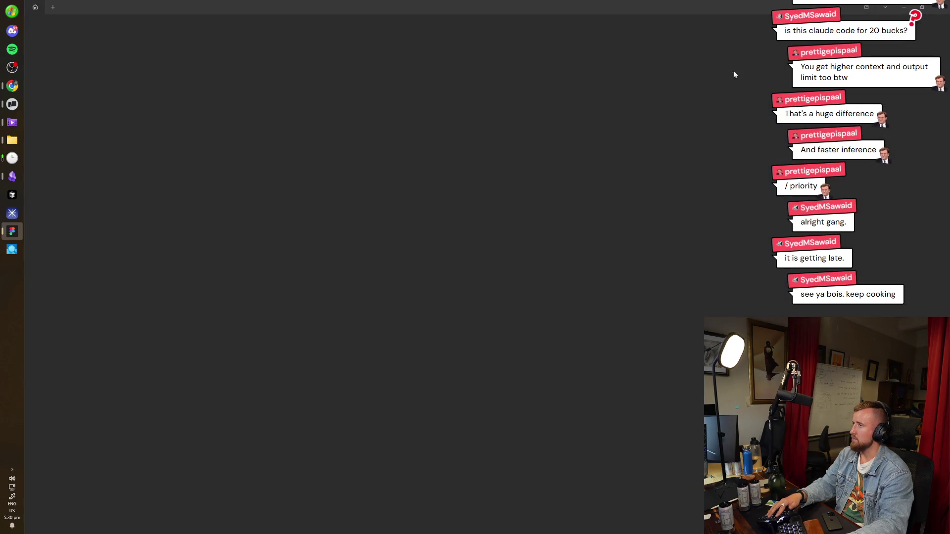
key(alt+Tab)
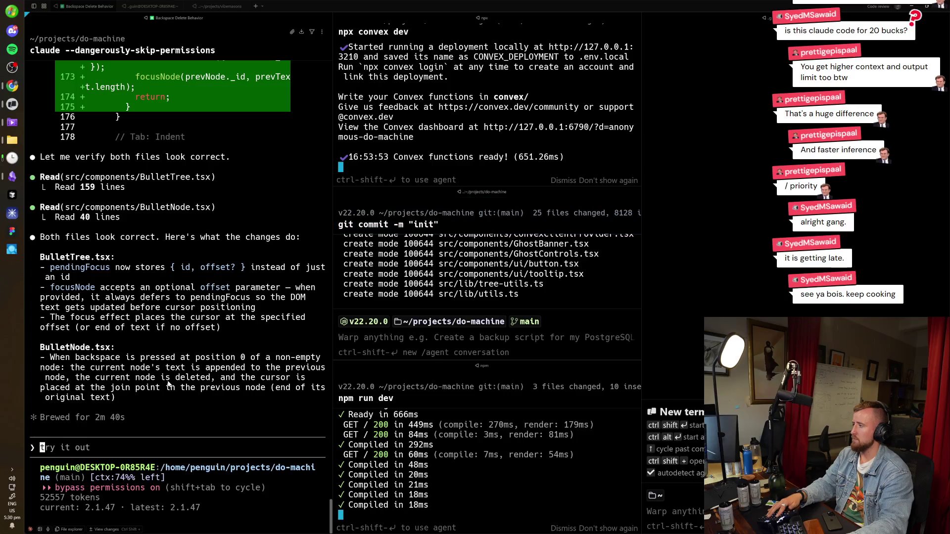
key(alt+Tab)
key(alt+Tab)
key(alt+Tab)
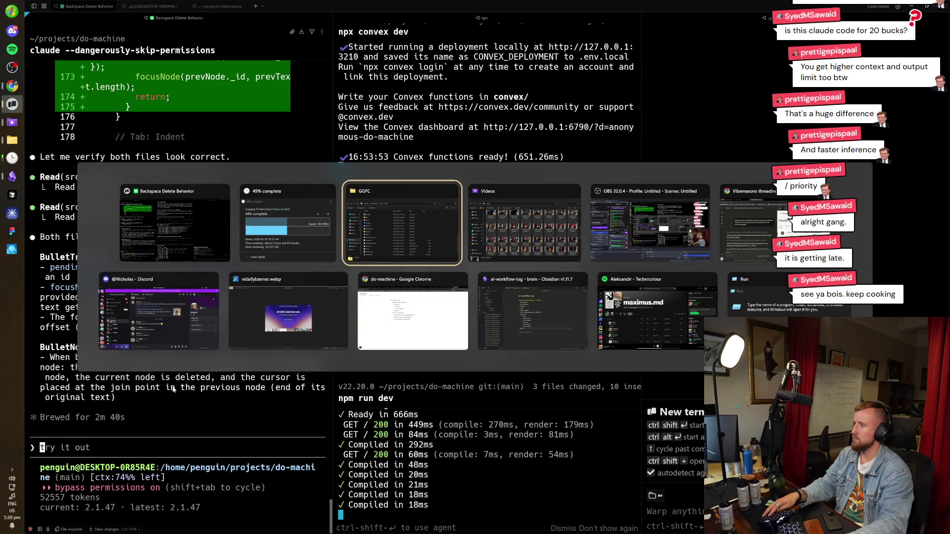
key(alt+Tab)
key(alt+Tab)
key(alt+Tab)
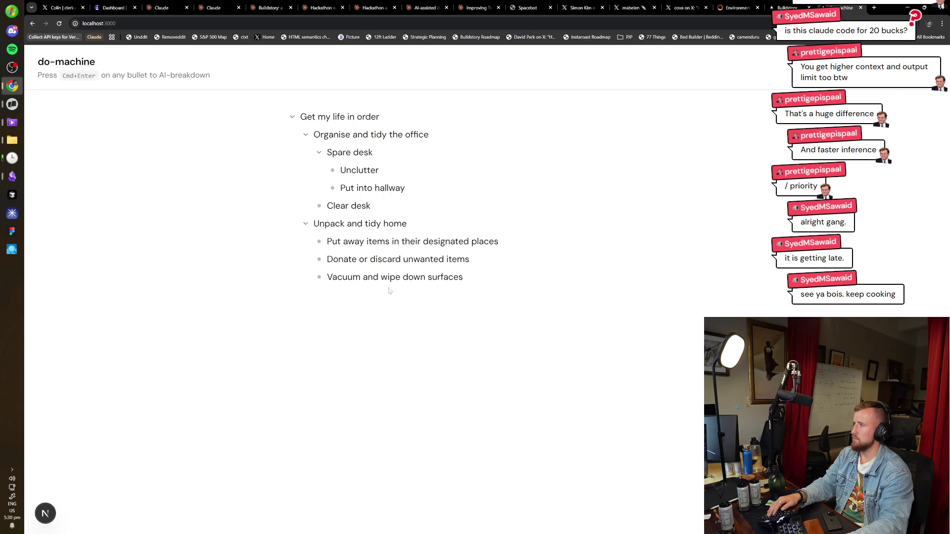
Delete the Donate and Put away home bullets and move 'Unpack and tidy home' to top level
click(327, 260)
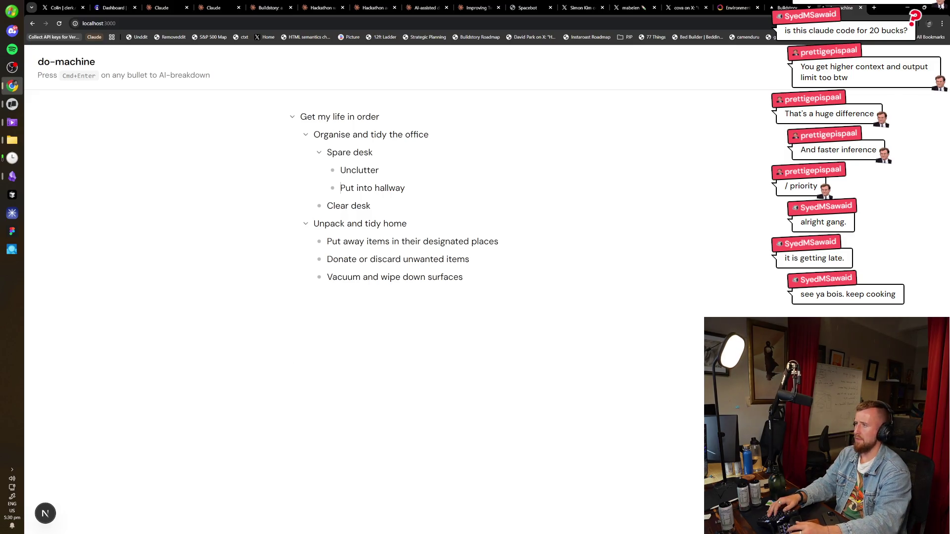
key(End)
key(Delete)
key(shift+End)
key(Delete)
key(shift+Home)
key(BackSpace)
key(shift+Home)
key(BackSpace)
key(Return)
key(Tab)
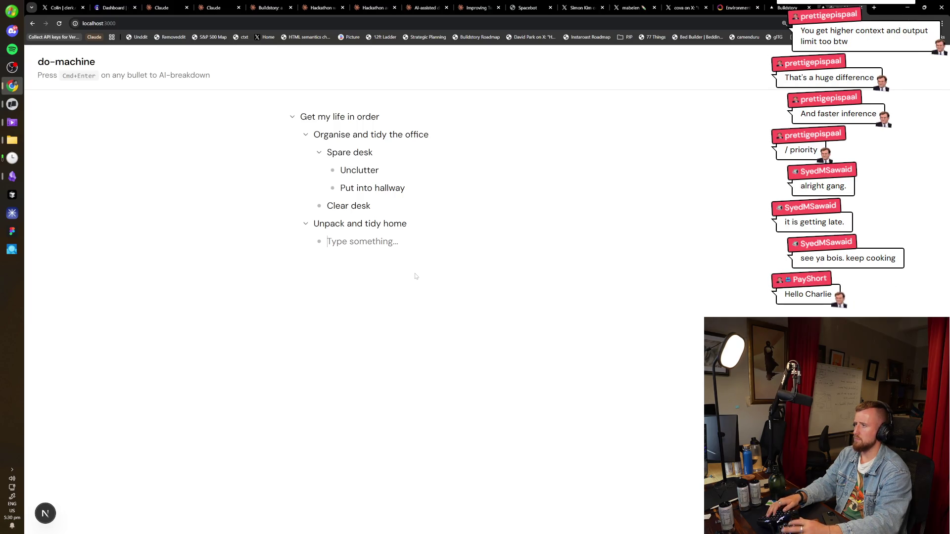
key(shift+Tab)
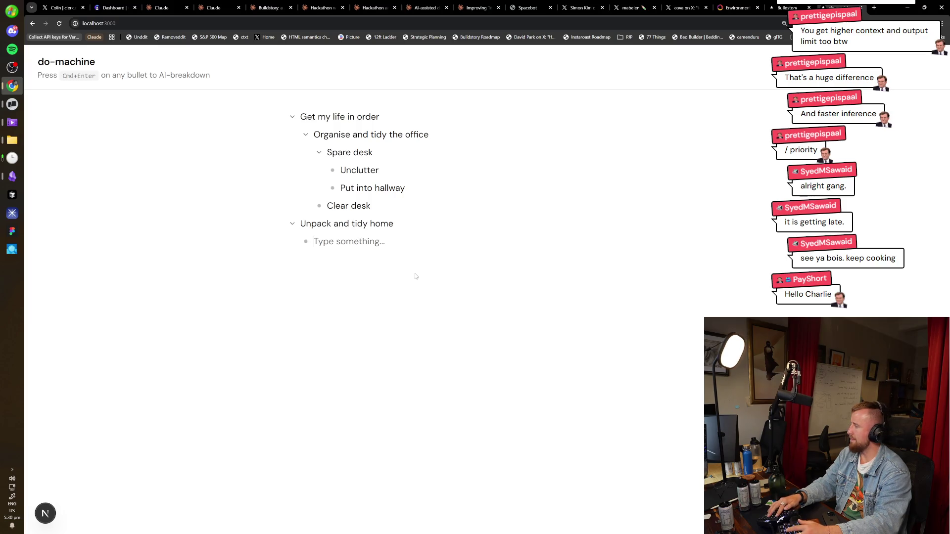
Add 'Dismantle and move old bed' and 'Unpack and assemble new bed' under 'Unpack and tidy home'
key(ctrl+plus)
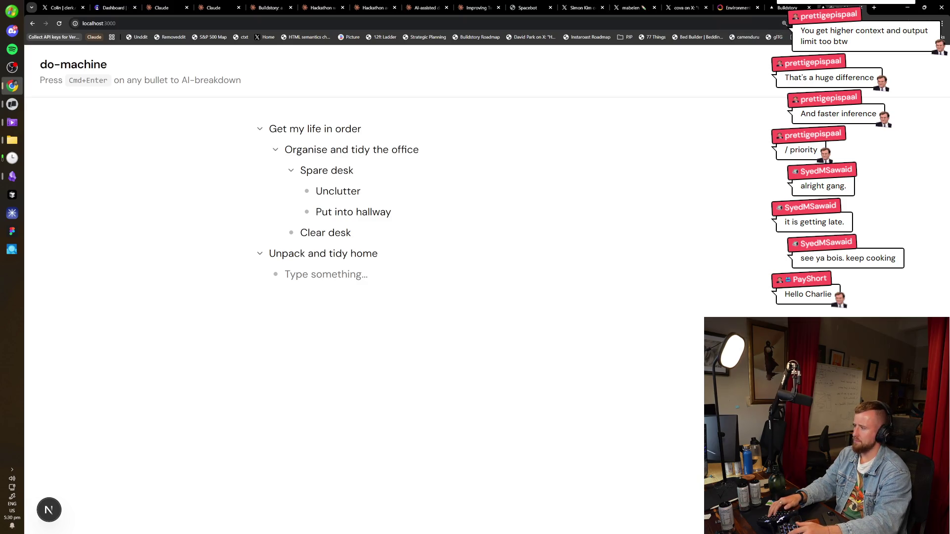
text(Dismantle and move old bed)
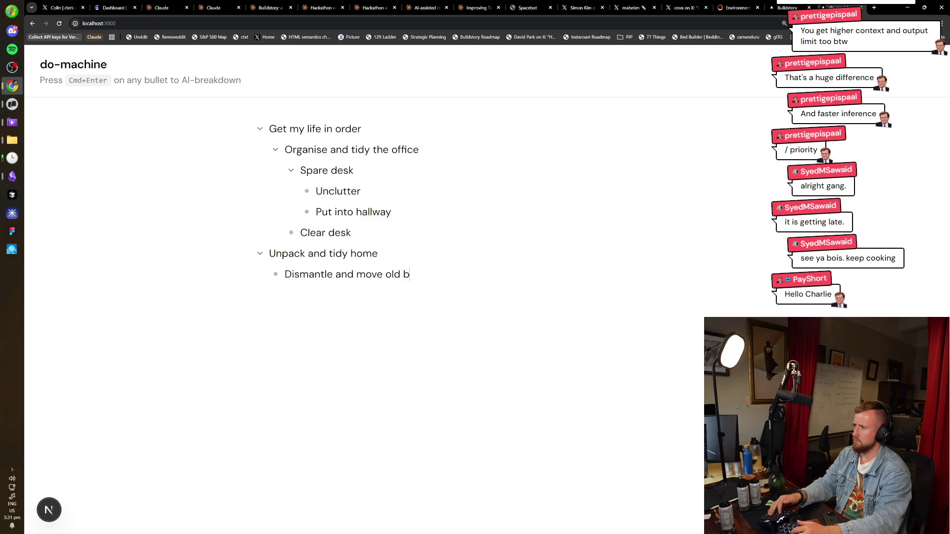
key(Return)
text(Unpack and build )
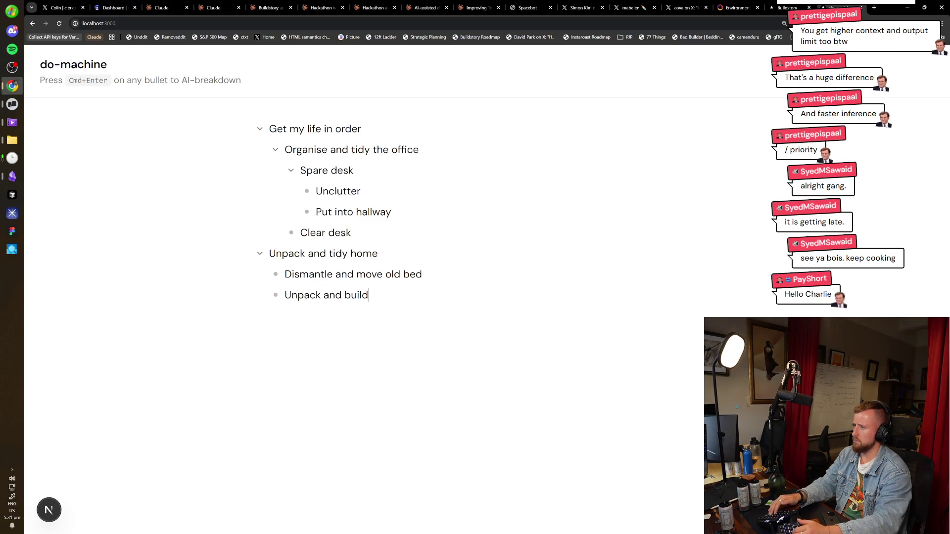
text(new bed)
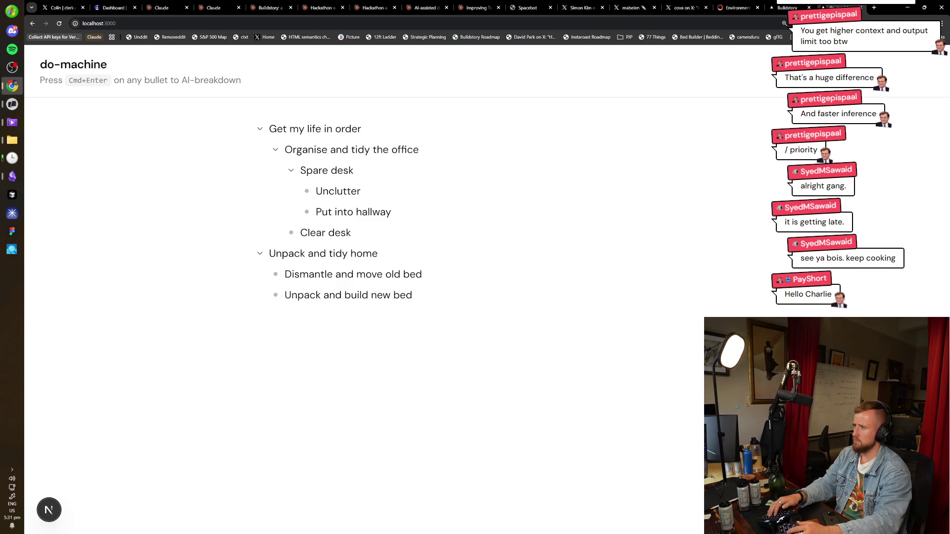
key(ctrl+shift+Left)
text(assemble)
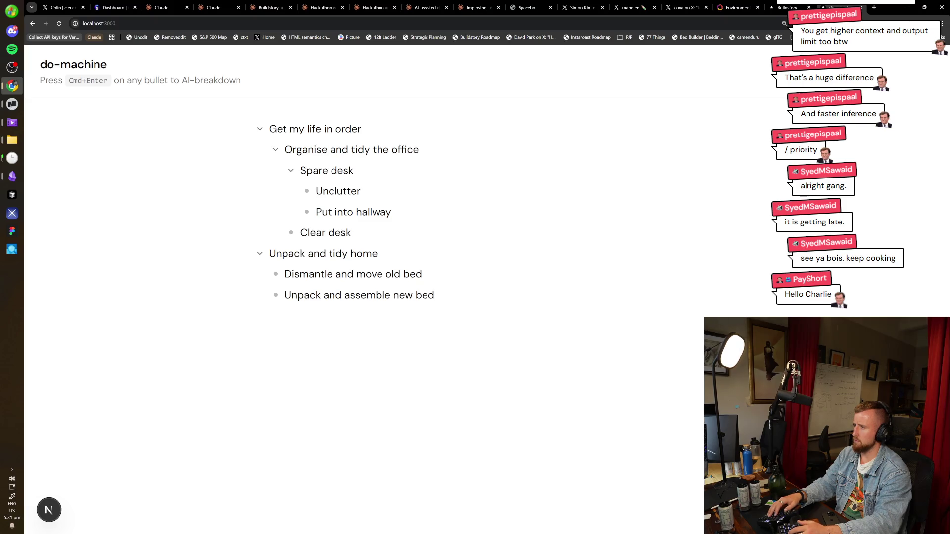
key(Return)
key(shift+Tab)
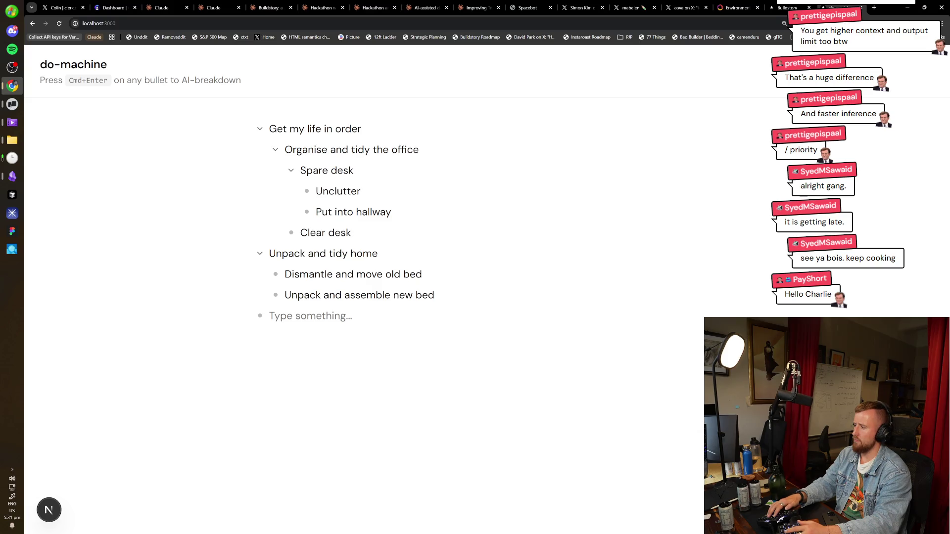
key(Tab)
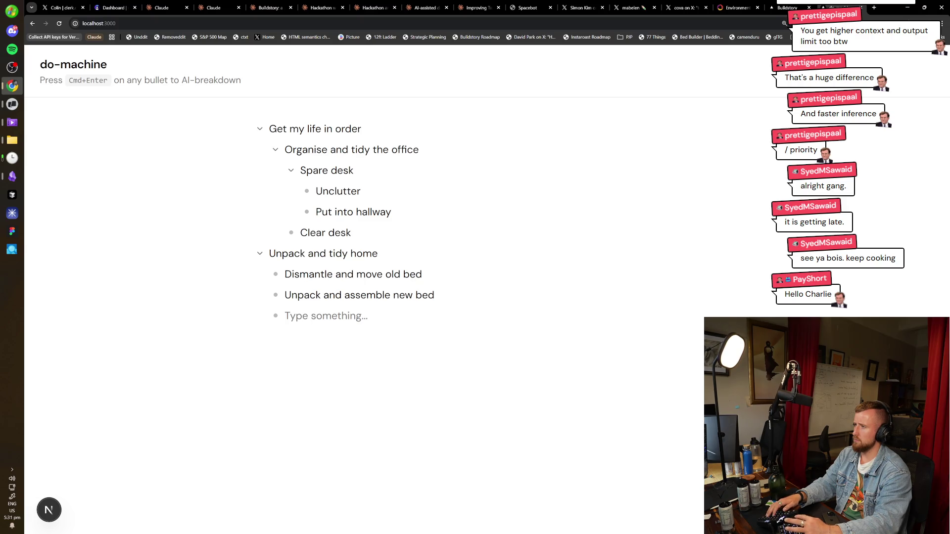
key(Home)
key(Return)
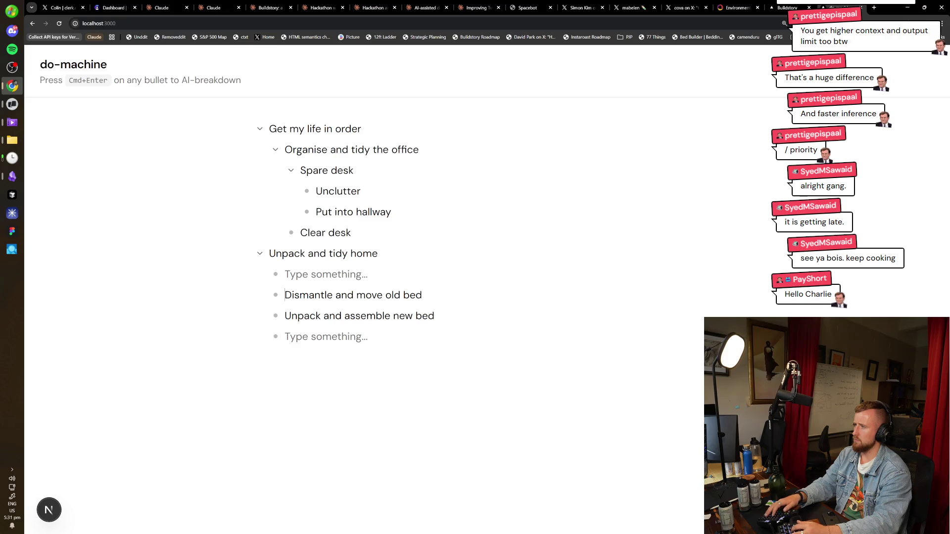
Nest both bed tasks under the empty bullet and request an AI breakdown of the home tasks
key(Tab)
key(Down)
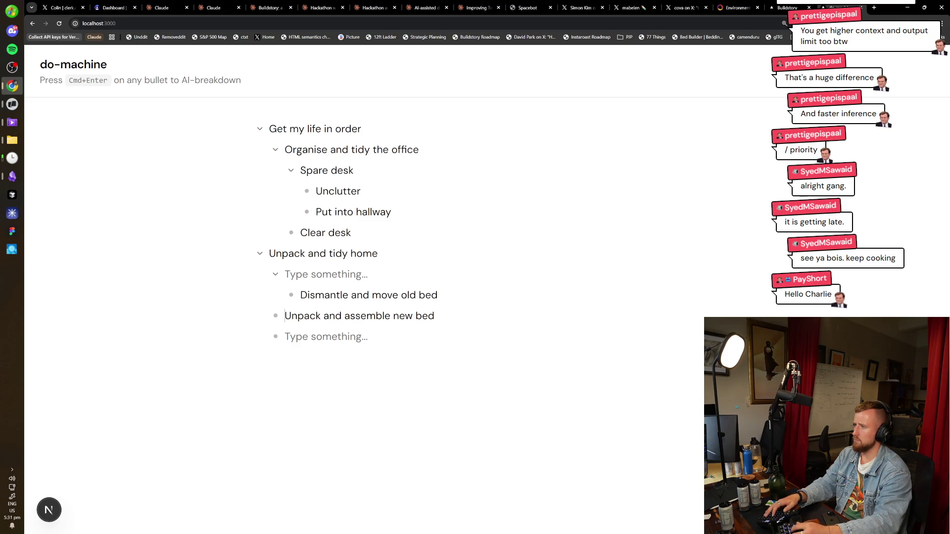
key(Tab)
key(ctrl+Return)
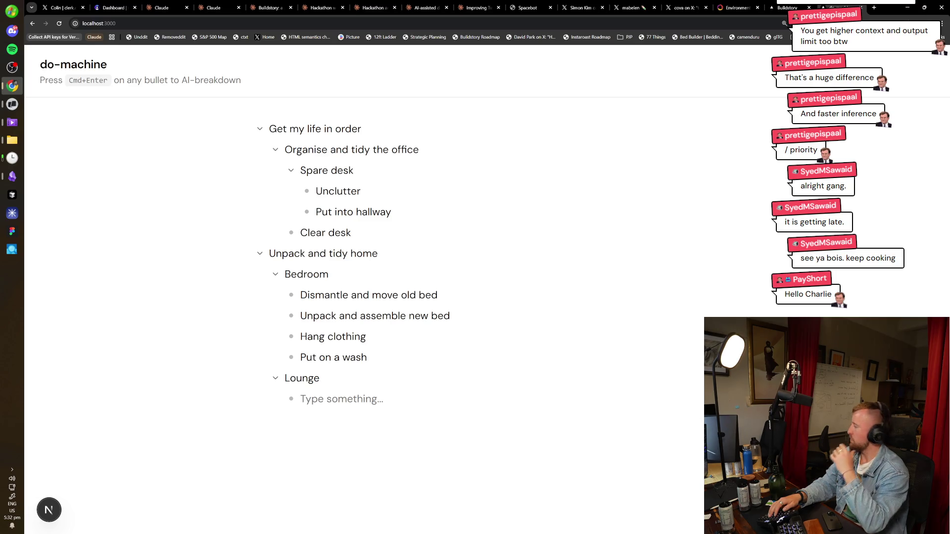
Add 'Take artwork home' after Clear desk and 'Hang new artwork' below Put on a wash
click(286, 274)
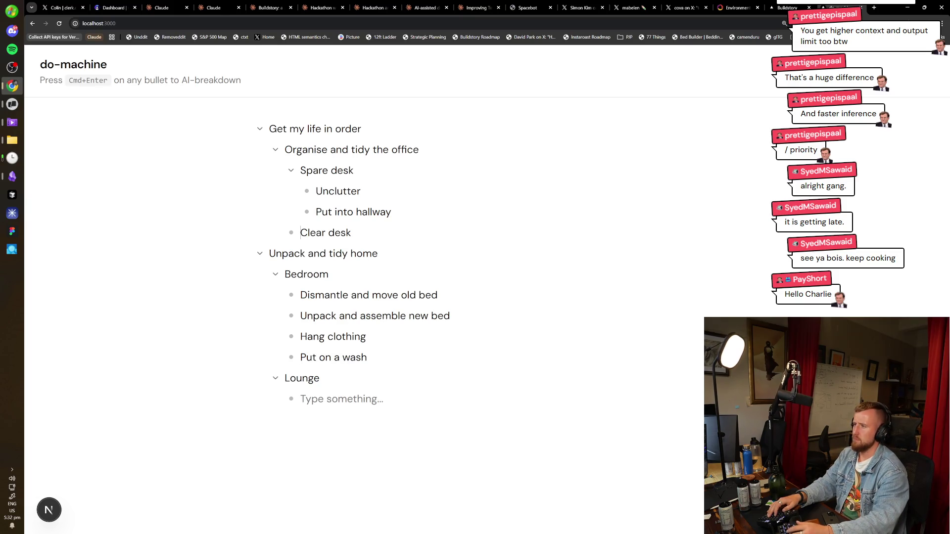
click(351, 233)
key(Return)
key(shift+Tab)
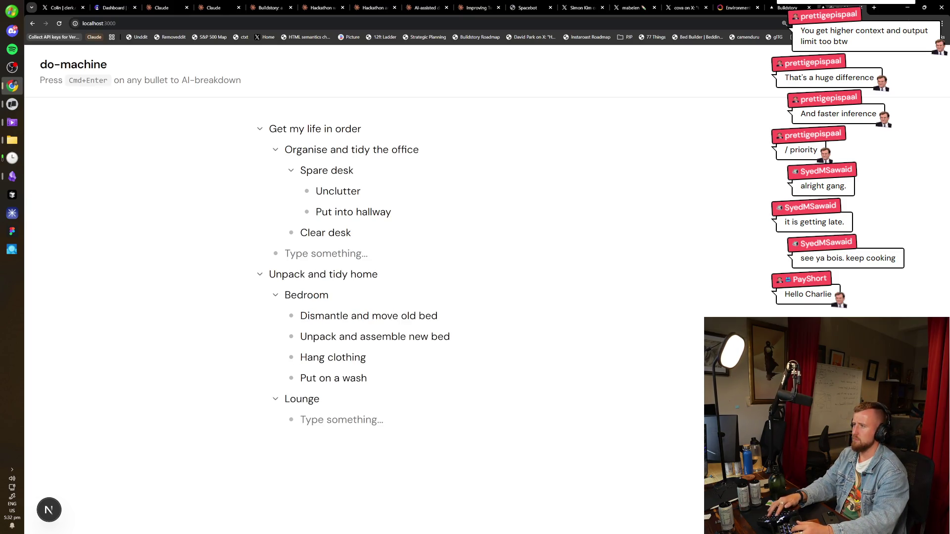
text(Take artwork home)
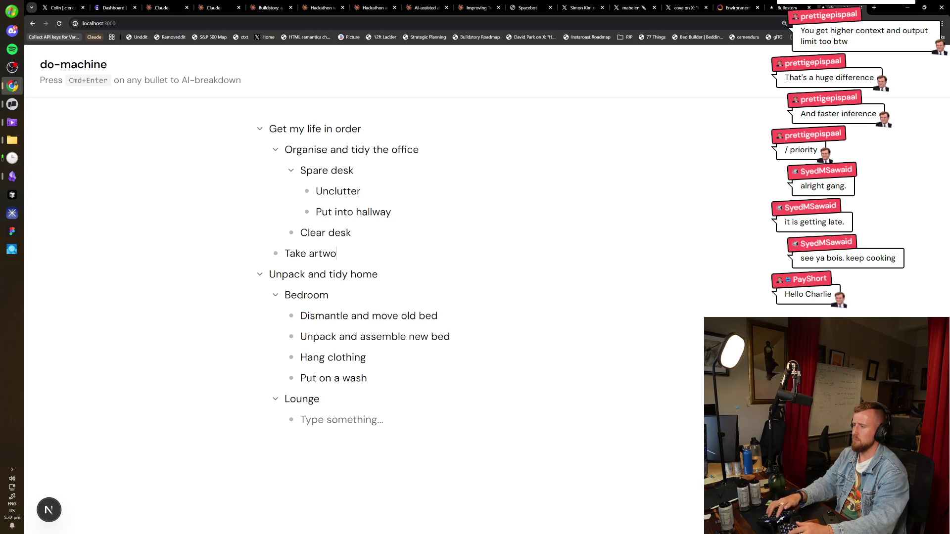
key(Return)
click(285, 254)
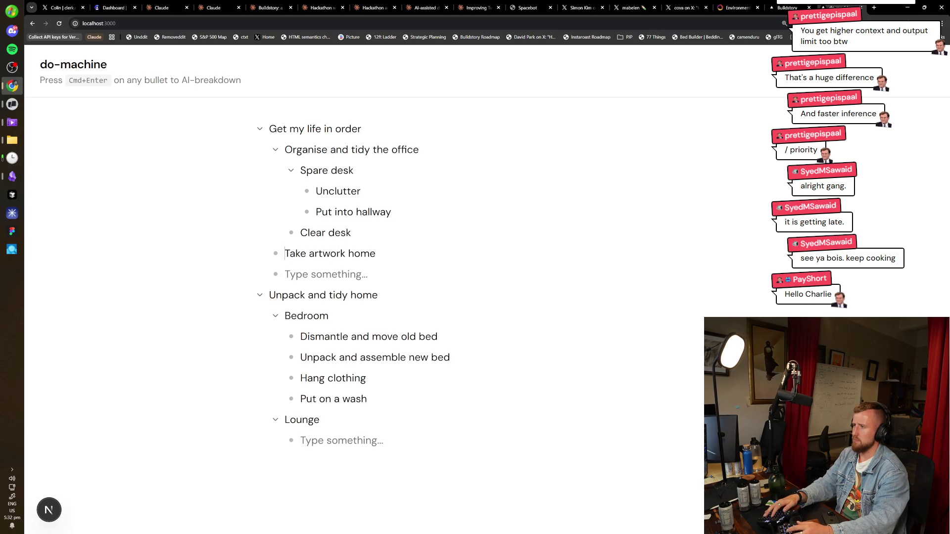
click(285, 316)
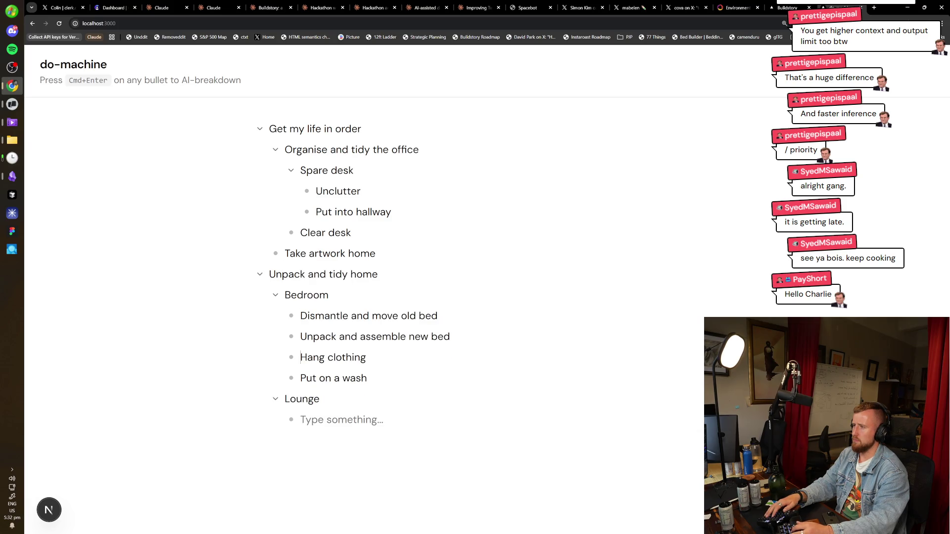
key(Return)
text(Hang new ar)
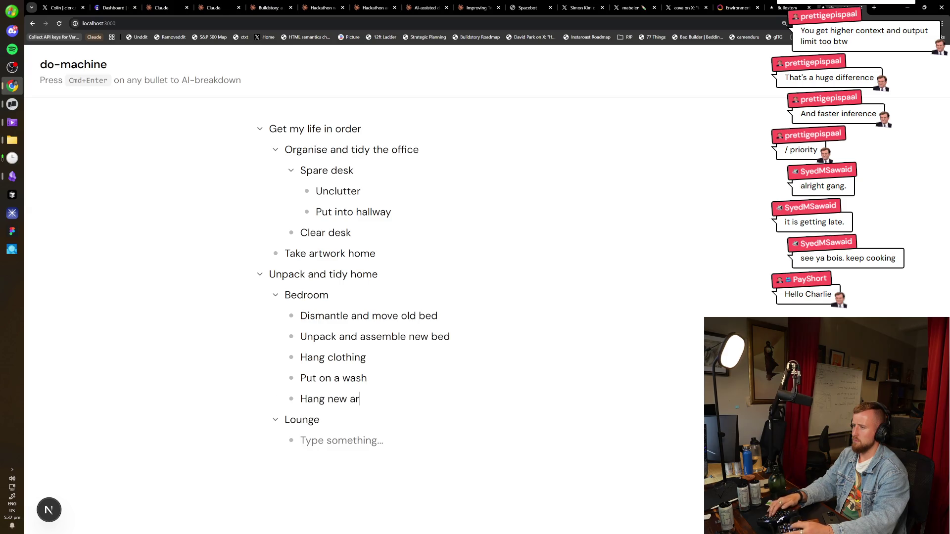
text(twork)
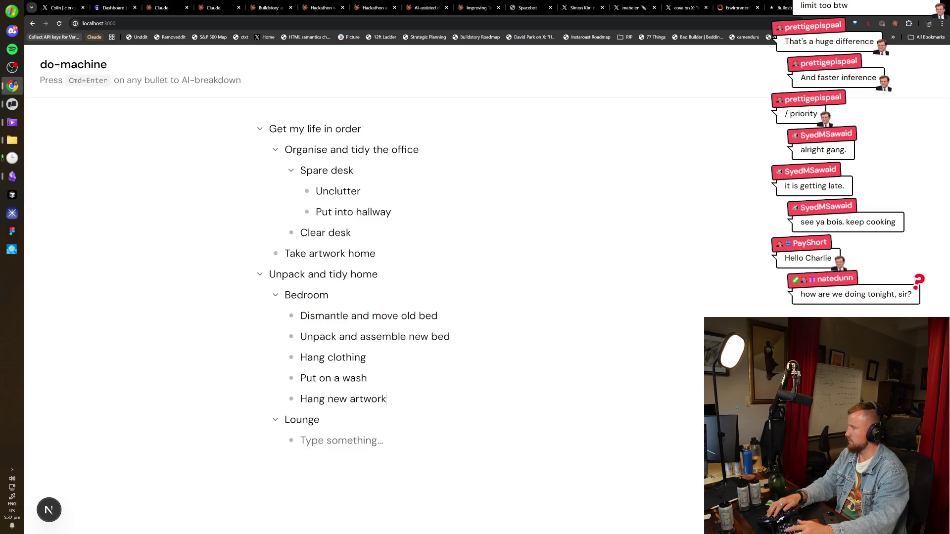
click(301, 378)
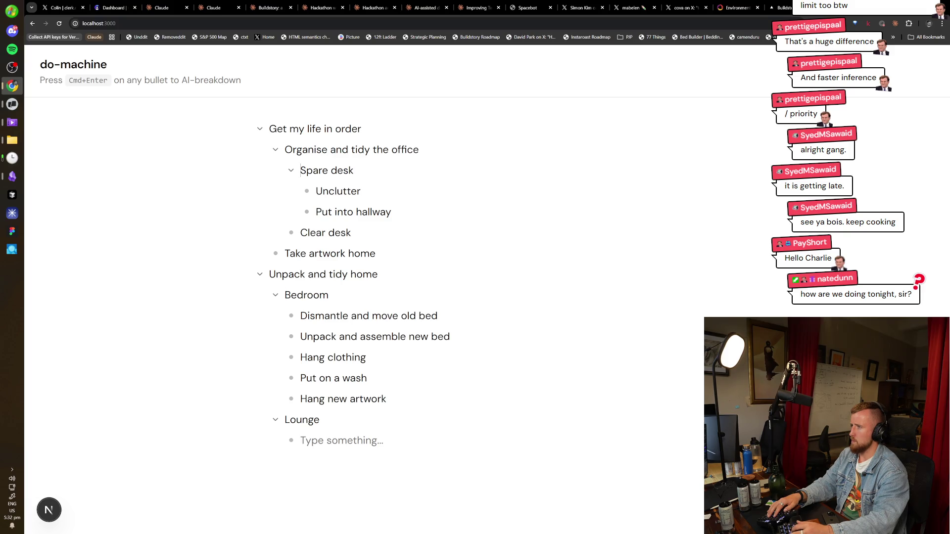
Nest 'Unpack and tidy home' under Get my life in order and 'Take artwork home' under the office task
key(Tab)
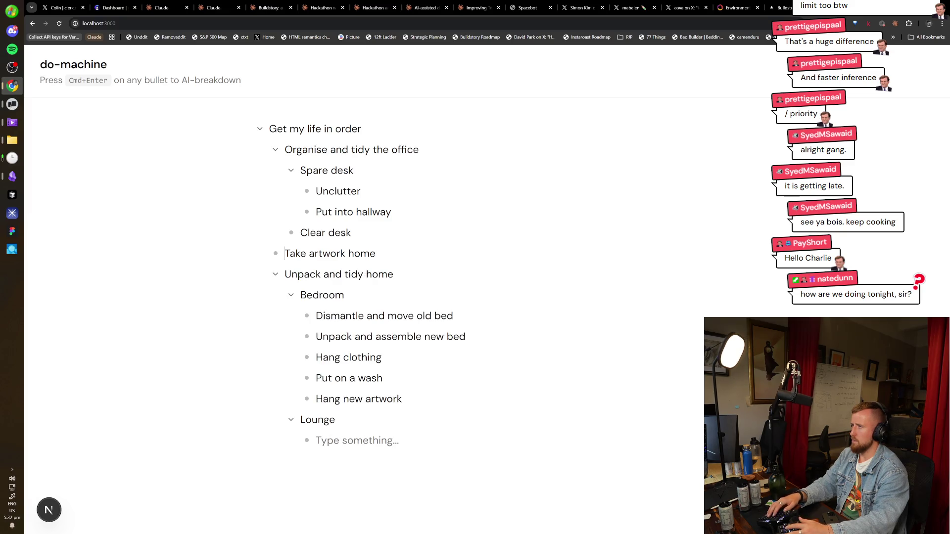
key(Tab)
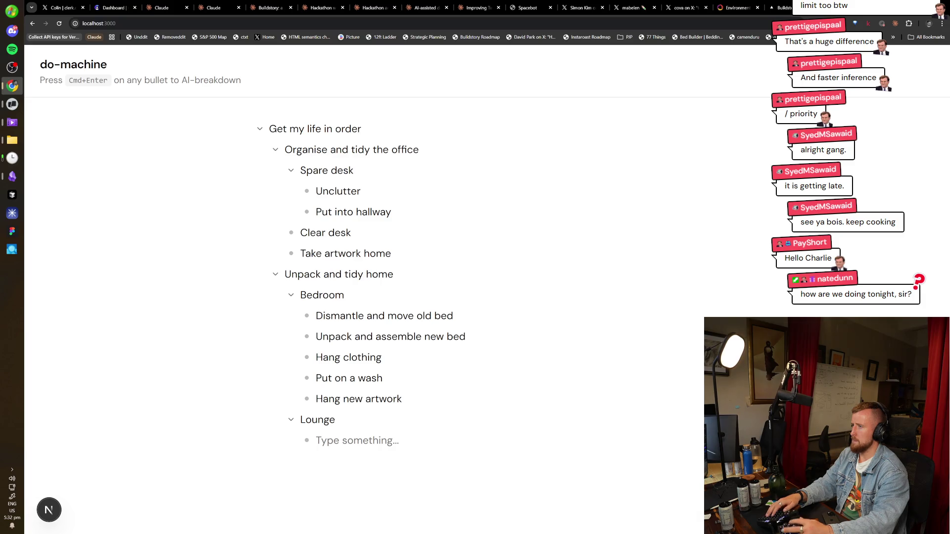
key(ctrl+t)
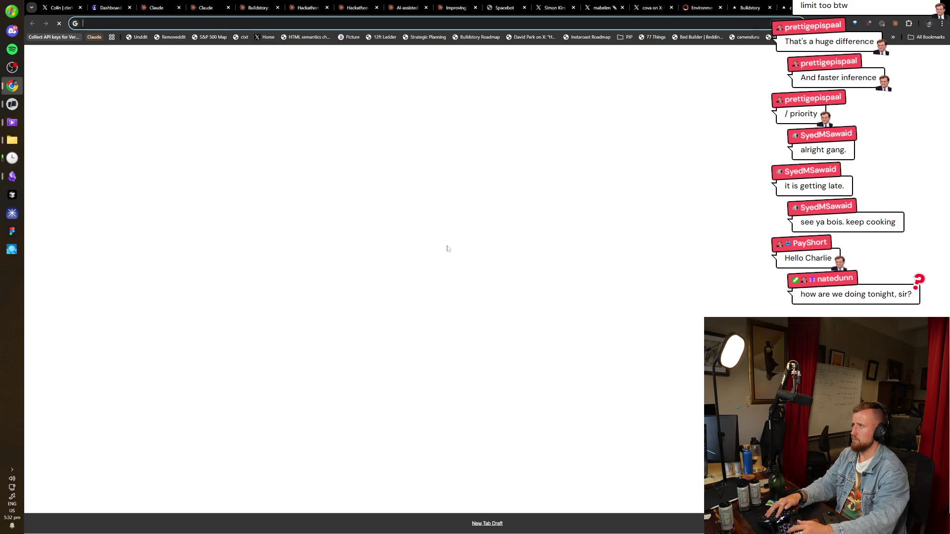
Load workflowy.com and add a 'Test' bullet with a nested 'test' item
text(workflowy.com)
key(Return)
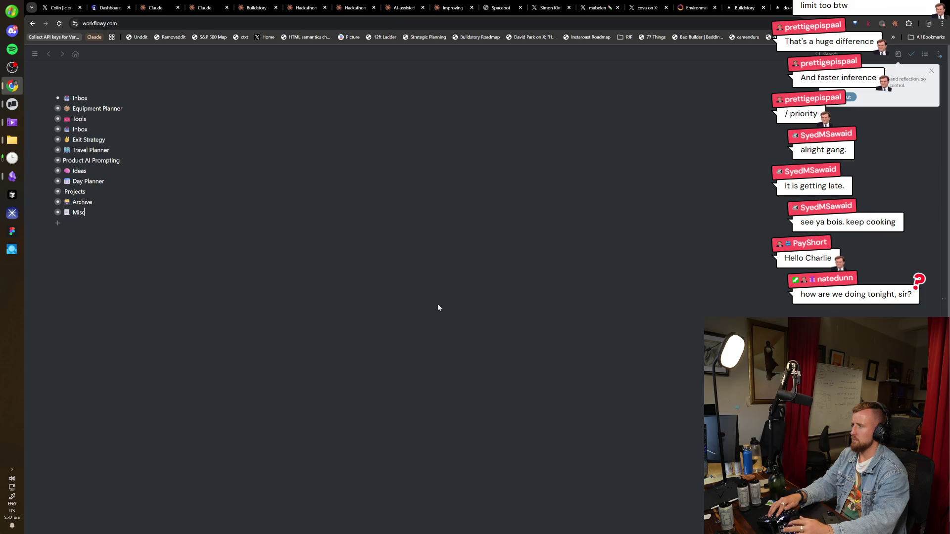
text(Test)
key(Return)
text(test)
key(Return)
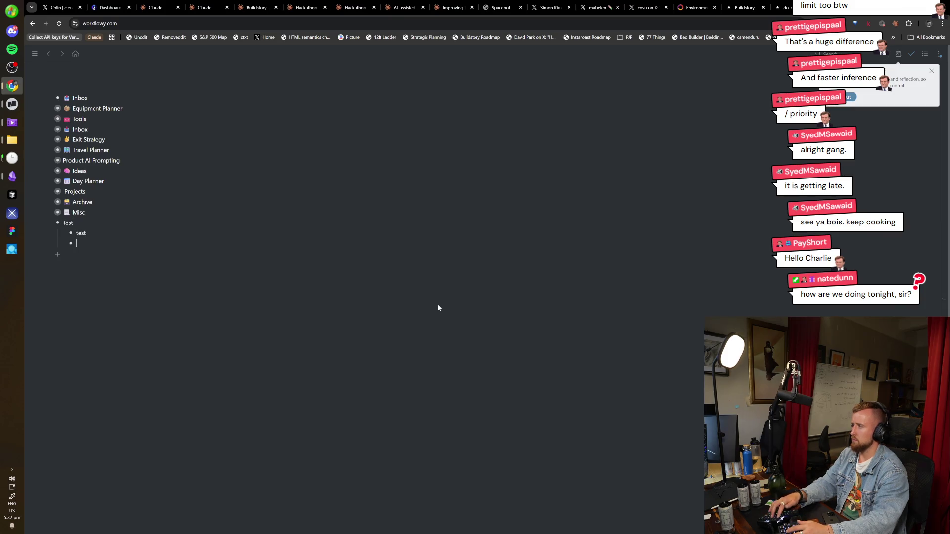
key(alt+Tab)
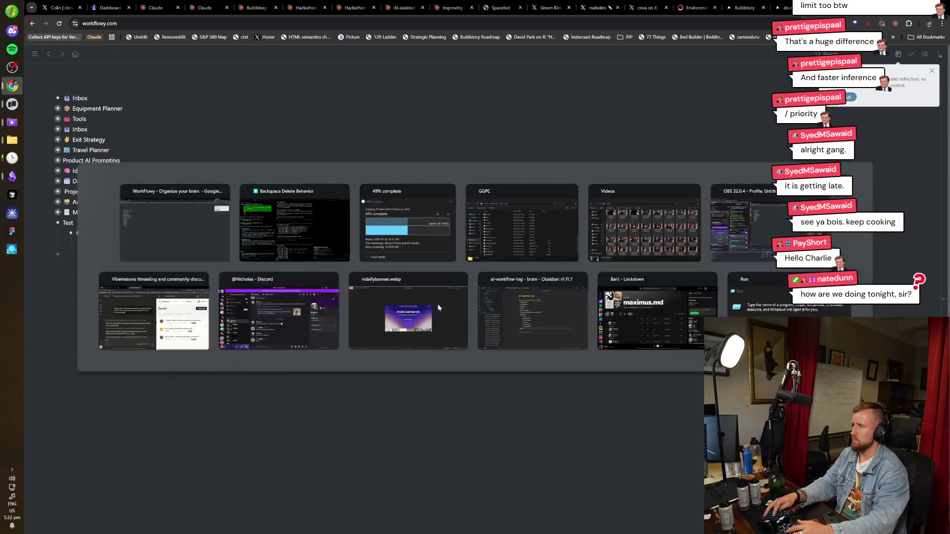
Ask Claude Code for an opaque vertical line below nodes showing which level each node is on
text(Add a )
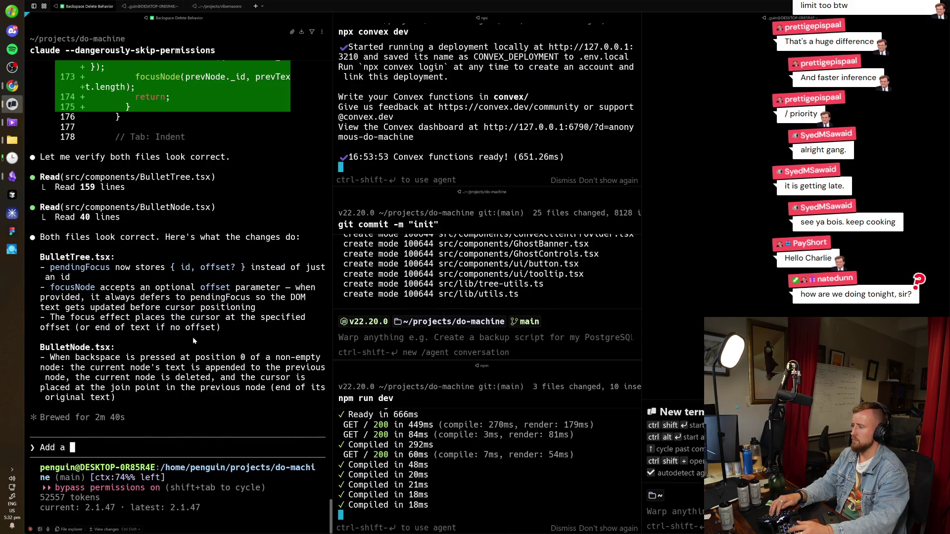
text(opaque line)
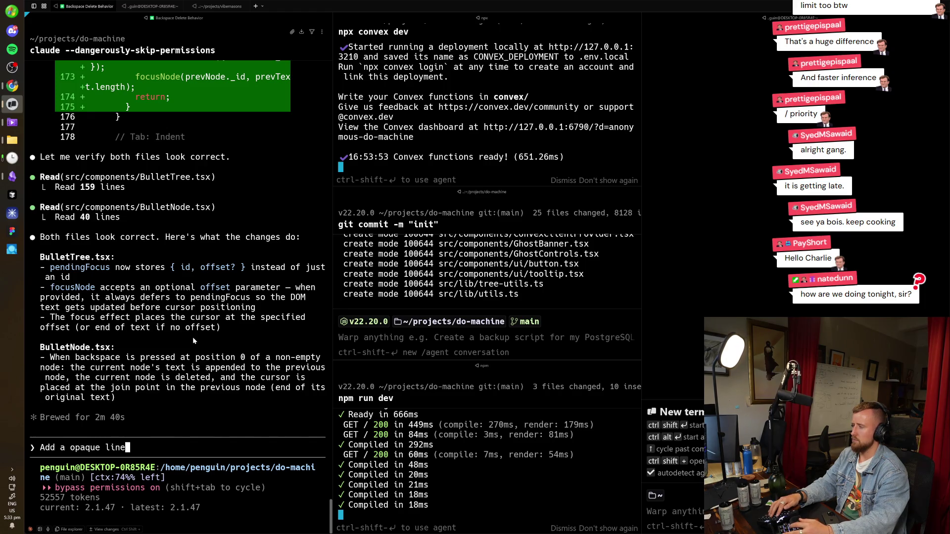
key(BackSpace)
key(BackSpace)
key(BackSpace)
text(n opaque vertical line )
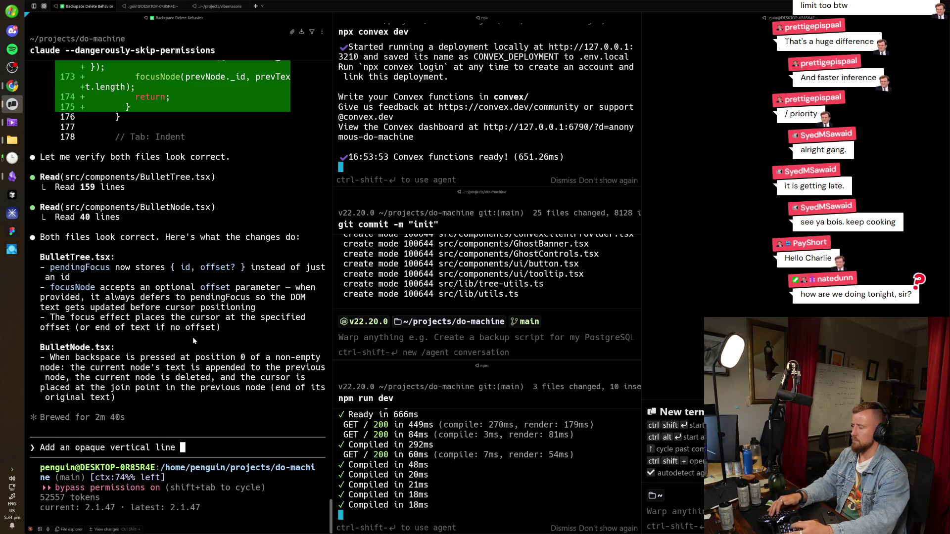
text(below nodes to help visuall)
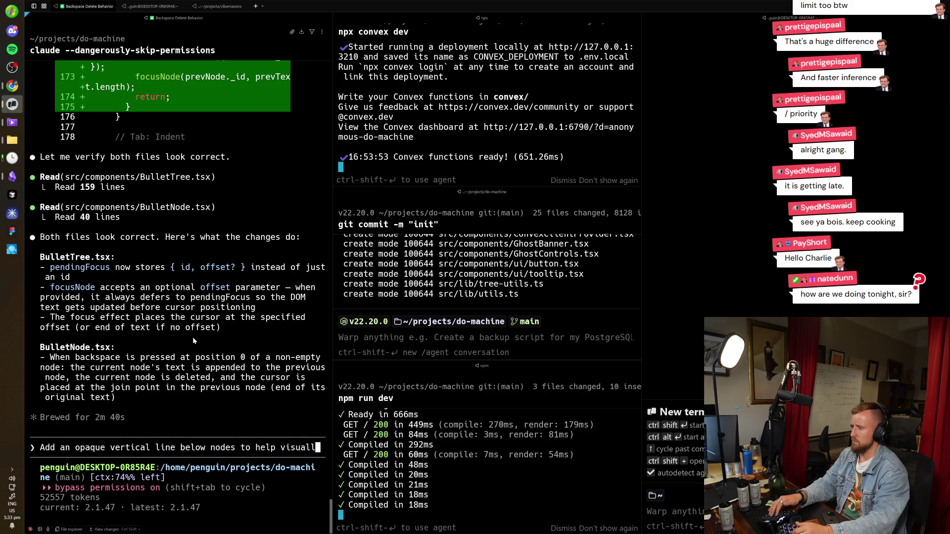
text(y show which level each )
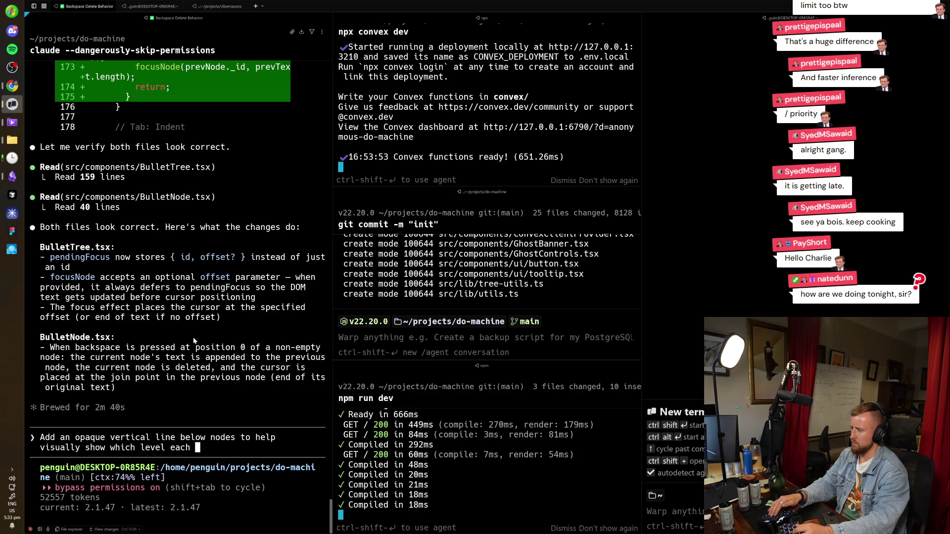
text(node is on)
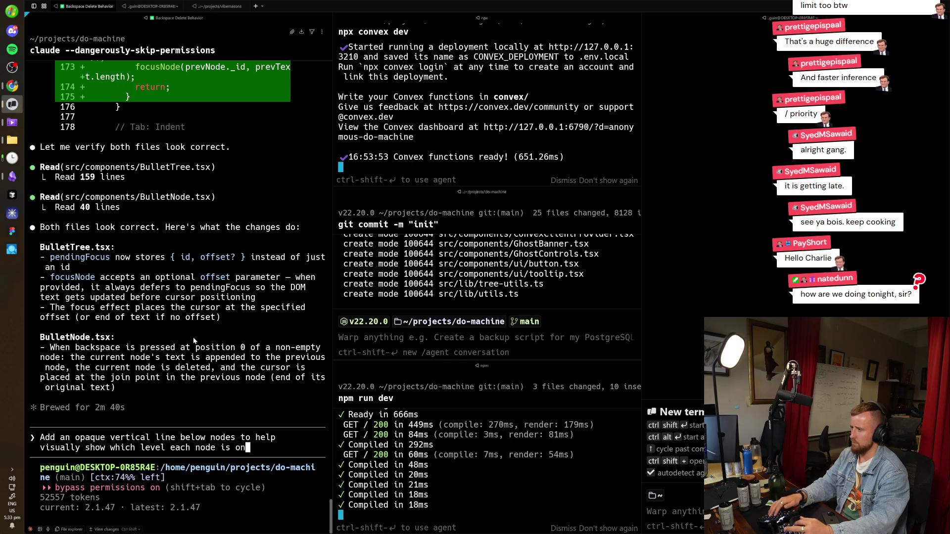
key(Return)
key(alt+Tab)
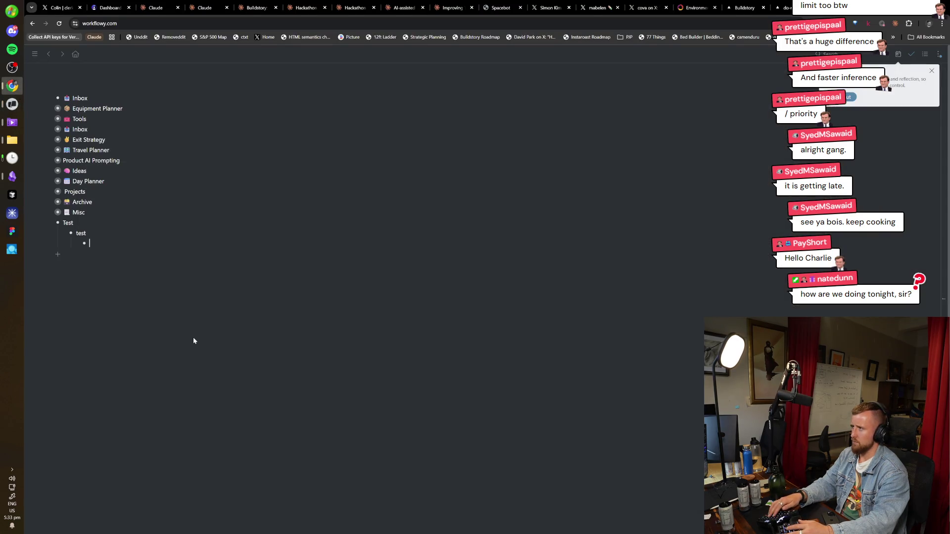
Close the do-machine, review-queue, Convex settings and X post tabs, then view Spacebot's Model Routing config
key(ctrl+w)
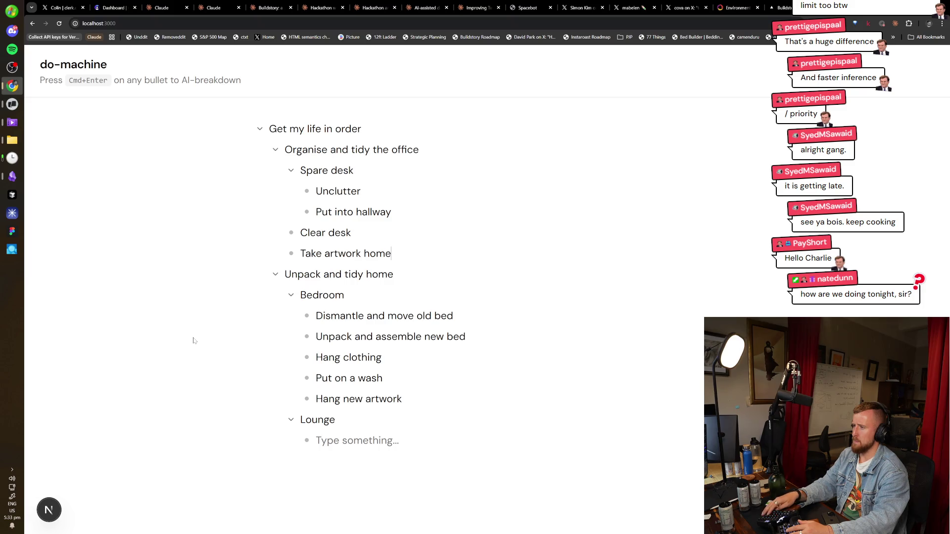
key(alt+Tab)
key(alt+Tab)
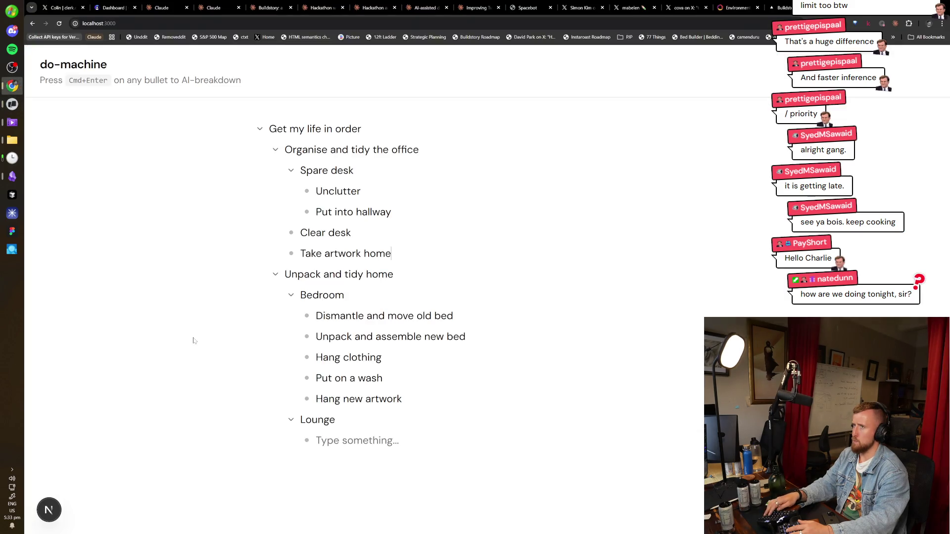
key(ctrl+w)
key(ctrl+w)
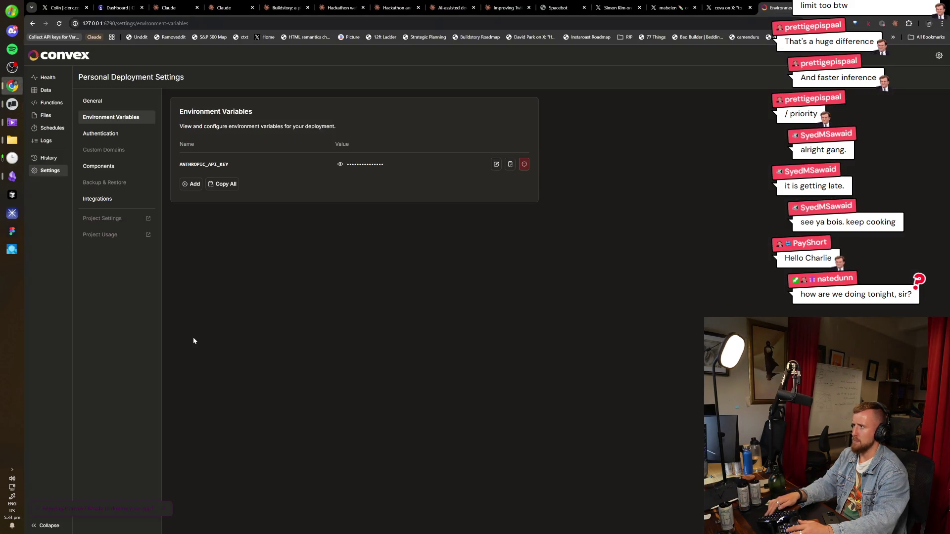
key(ctrl+w)
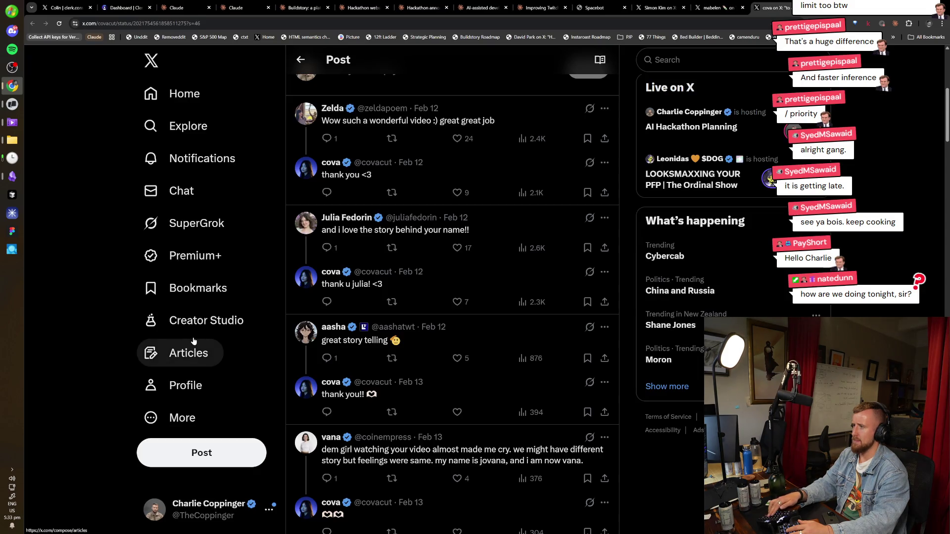
key(ctrl+w)
key(ctrl+w)
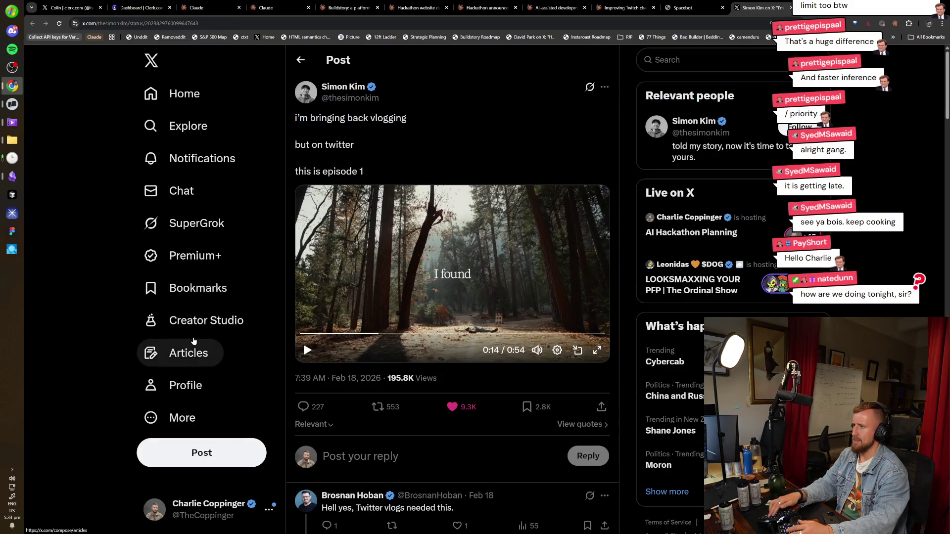
key(ctrl+shift+Tab)
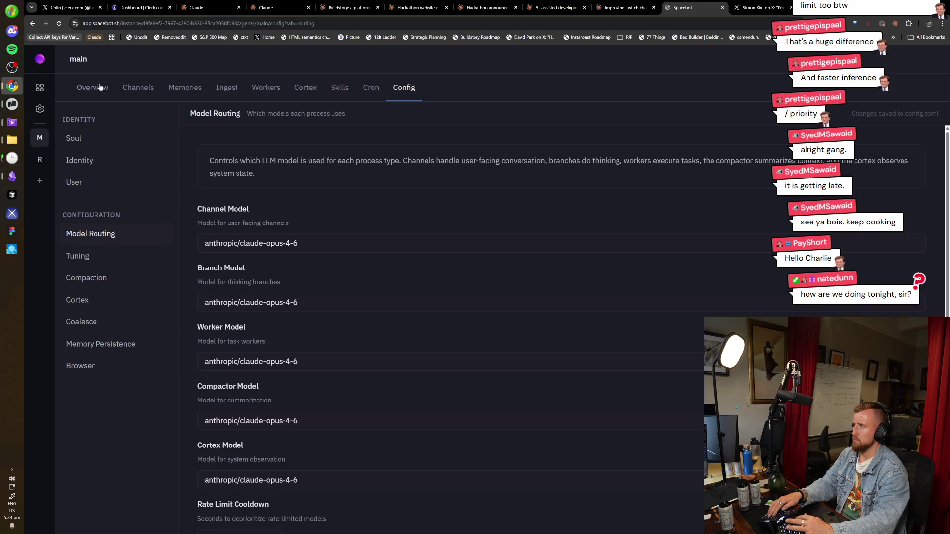
View the Spacebot agent's general channel, then close Spacebot and return to the Twitch panels chat
click(139, 87)
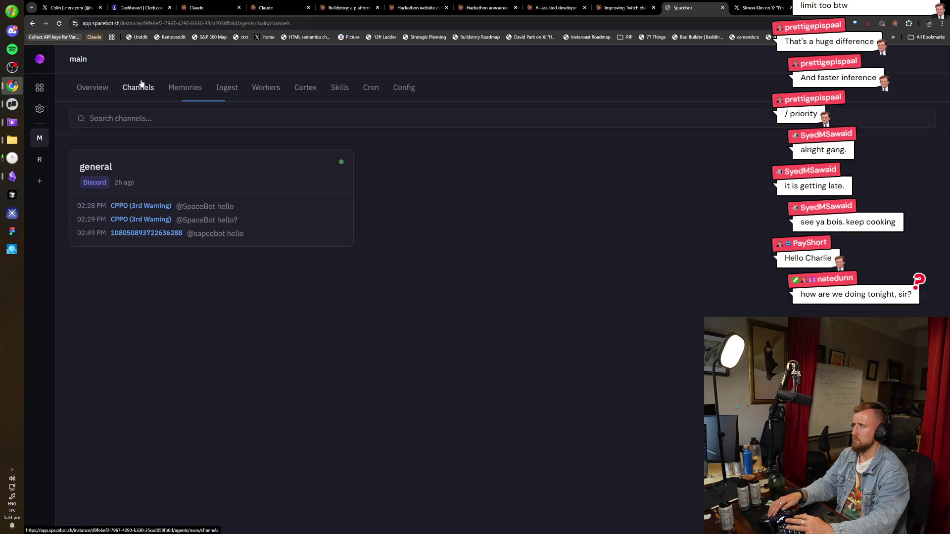
click(171, 244)
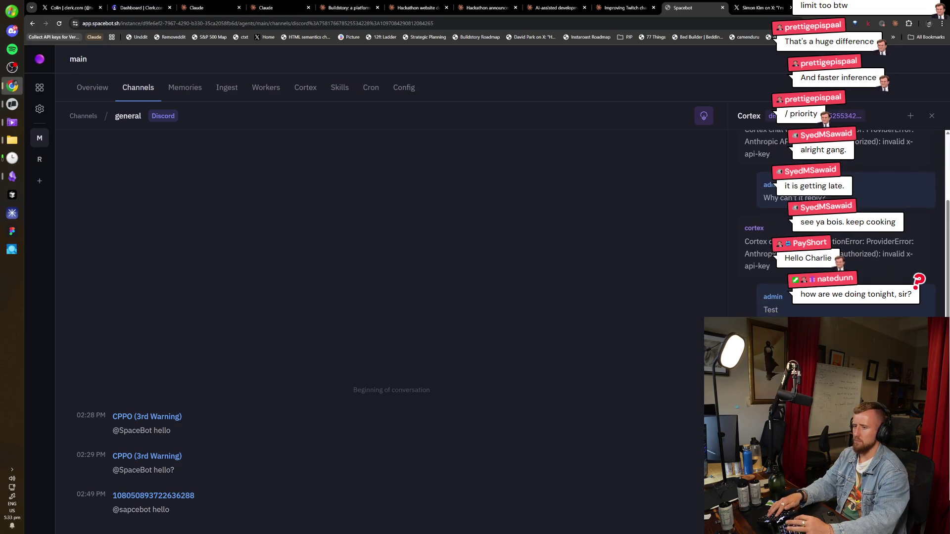
key(ctrl+w)
key(ctrl+shift+Tab)
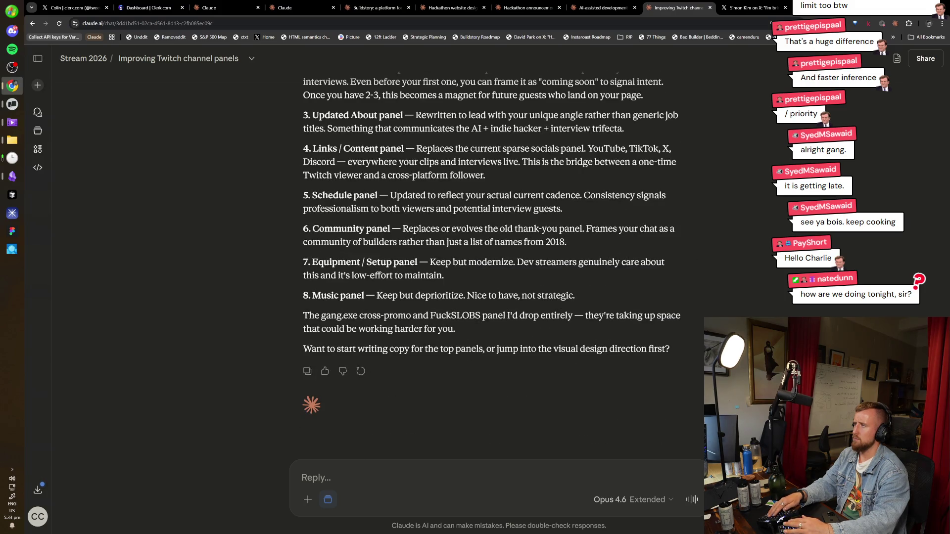
Read through Options A–C of the hackathon announcement video script in Claude
key(ctrl+shift+Tab)
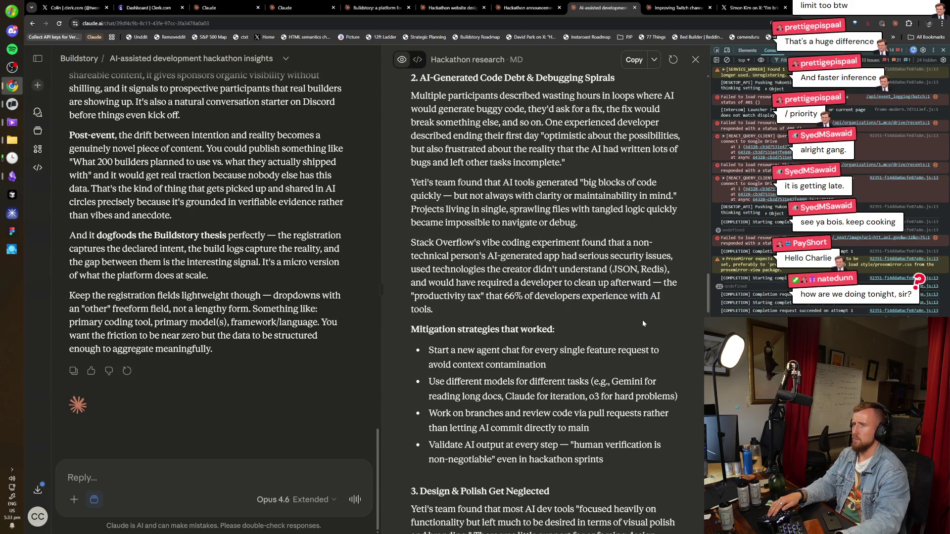
key(ctrl+shift+Tab)
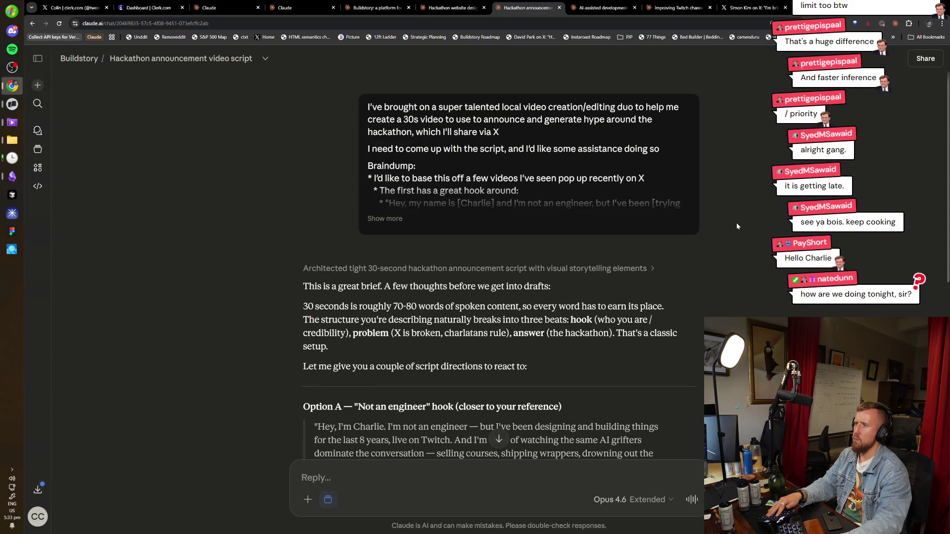
scroll(584, 286, down, 2)
scroll(544, 289, down, 2)
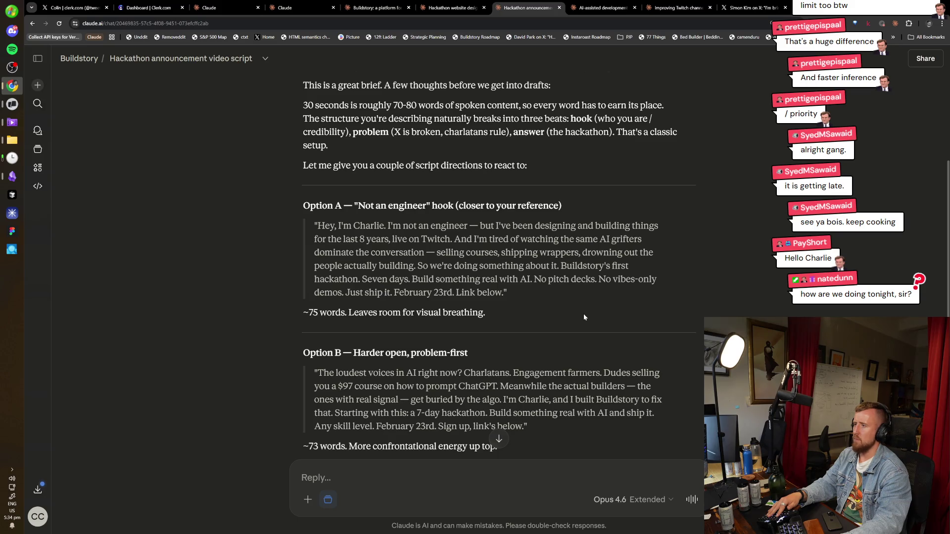
scroll(584, 314, down, 1)
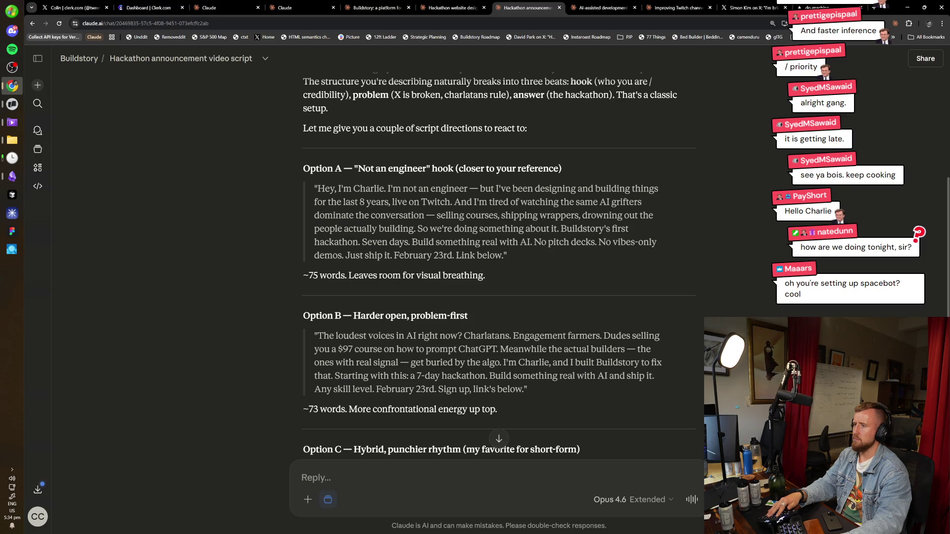
scroll(539, 365, down, 2)
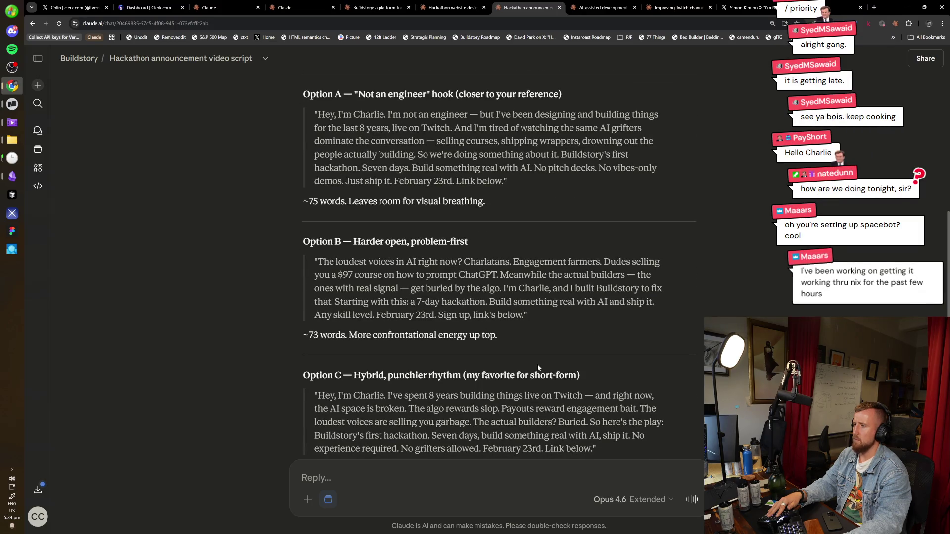
scroll(537, 364, down, 4)
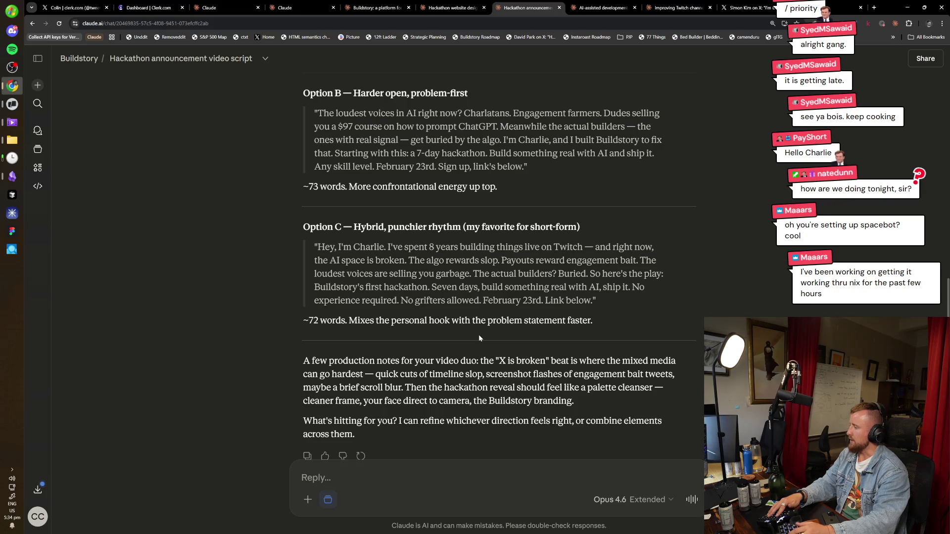
Open spacebot.sh in a new tab
key(ctrl+t)
text(spacebot.sh)
key(Return)
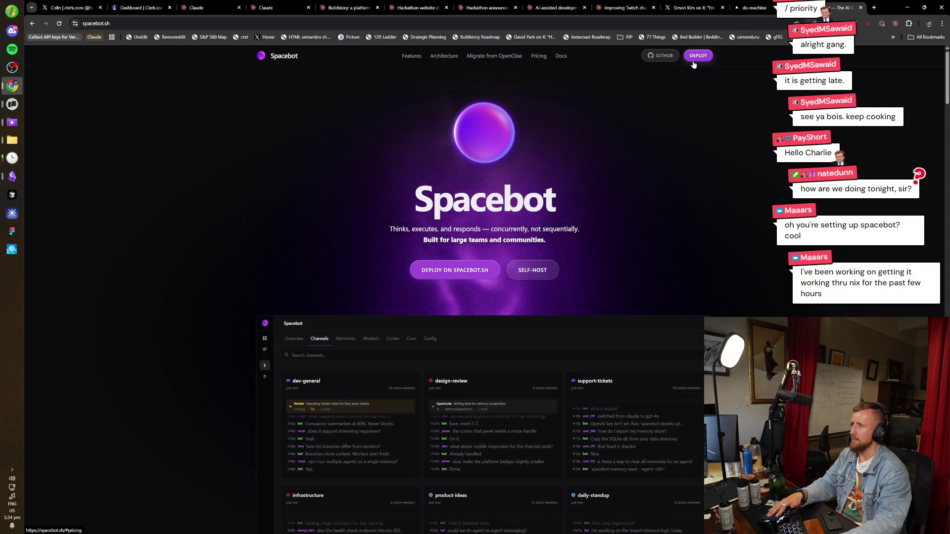
Load app.spacebot.sh and open the Krunk instance's main agent page
key(ctrl+l)
text(app.spacebot.sh)
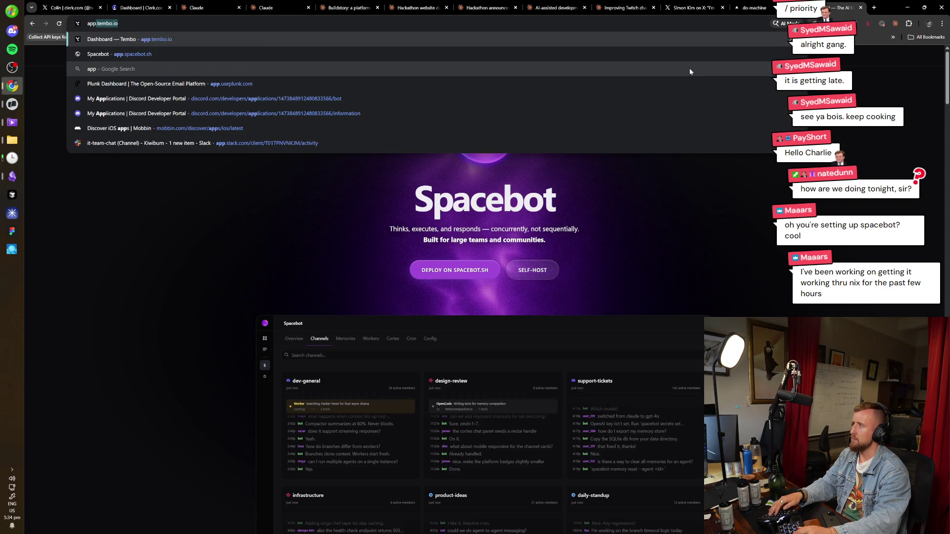
key(Return)
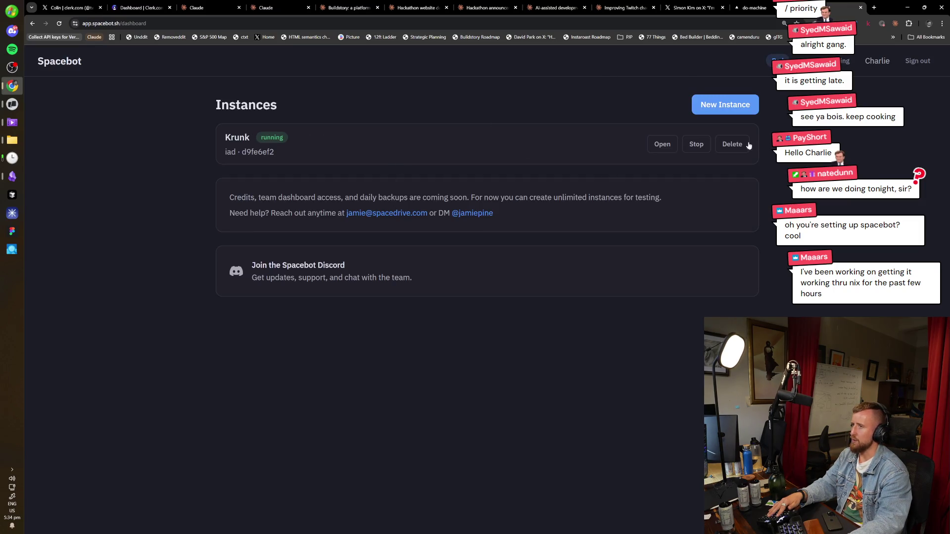
click(663, 144)
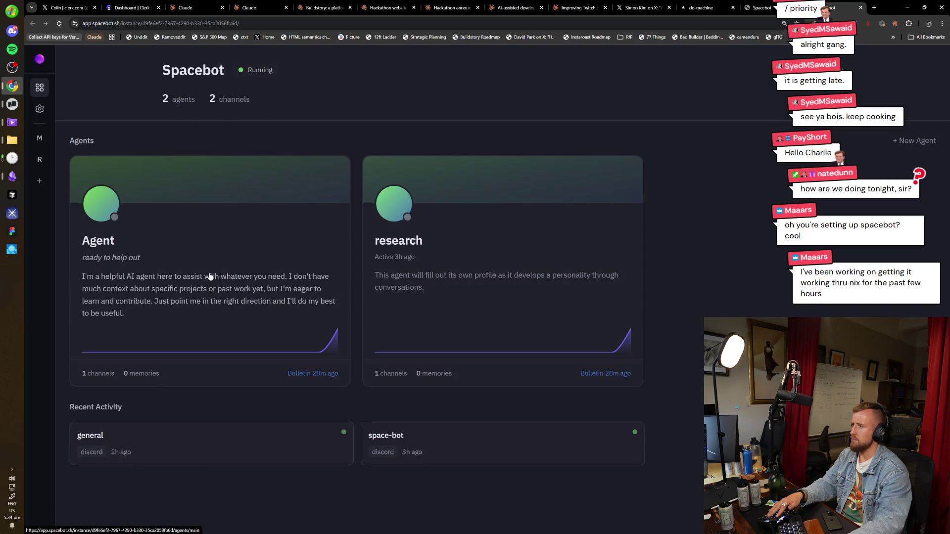
click(267, 276)
Inspect the general channel's Cortex errors showing Anthropic 401 invalid x-api-key, with DevTools open
click(173, 89)
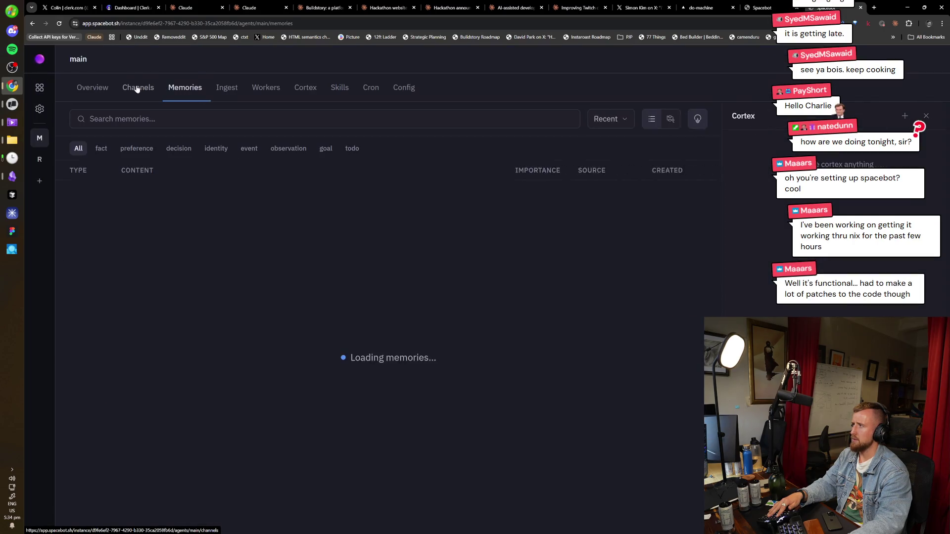
click(136, 89)
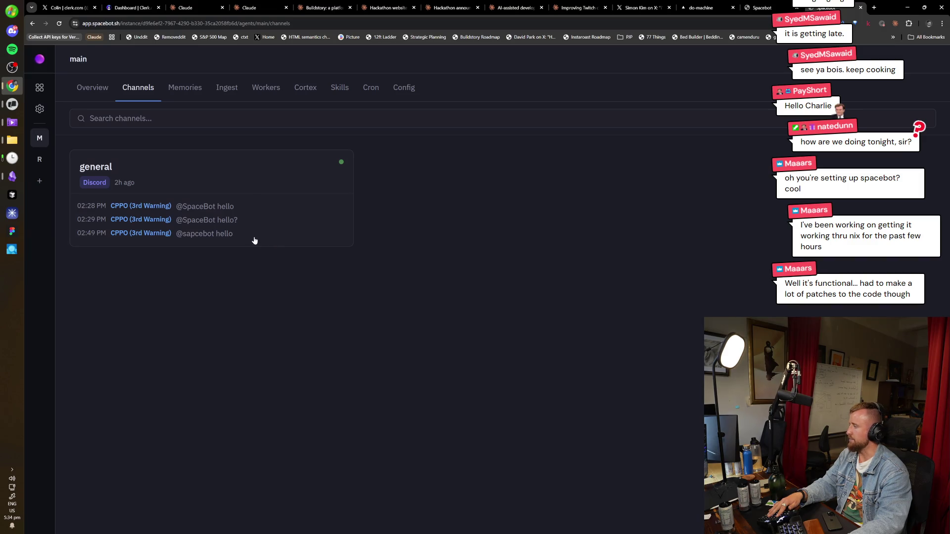
click(254, 193)
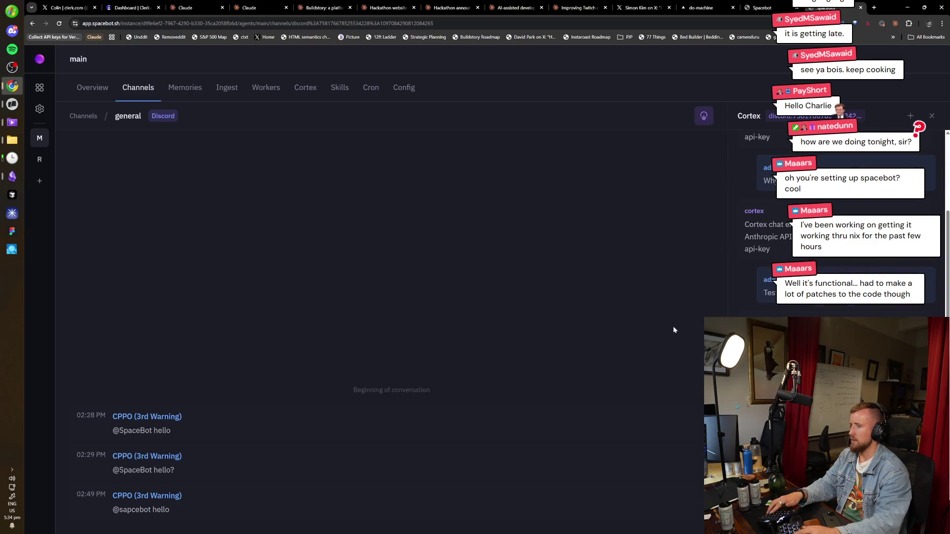
key(F12)
mouse_move(544, 478)
mouse_down()
mouse_move(550, 449)
mouse_move(506, 448)
mouse_up()
click(548, 477)
drag(658, 479, 607, 465)
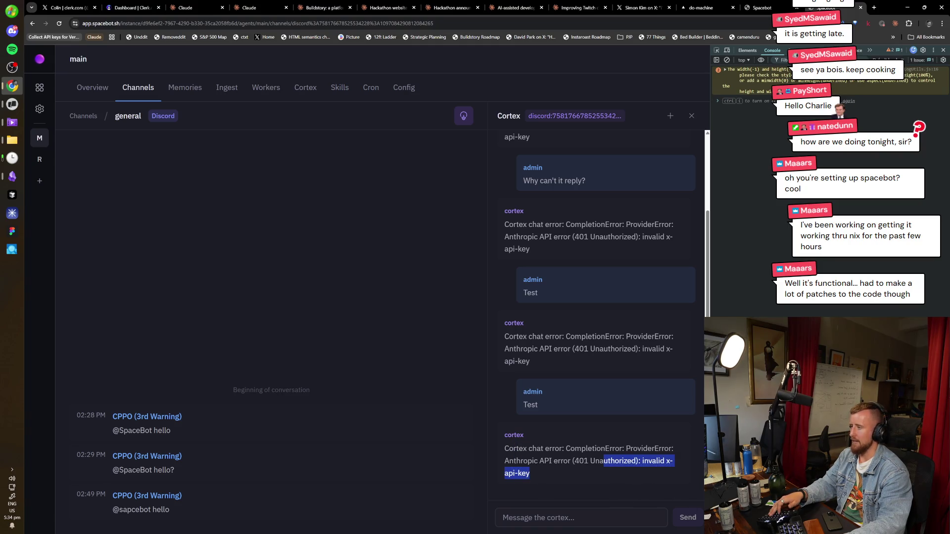
click(625, 485)
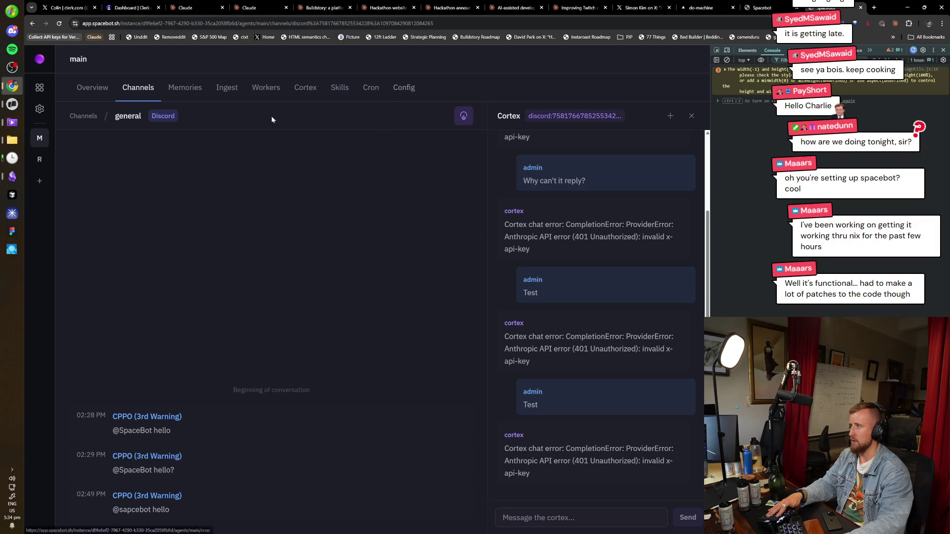
Bring up the agent's Config > Model Routing settings, then switch windows
click(406, 88)
click(105, 244)
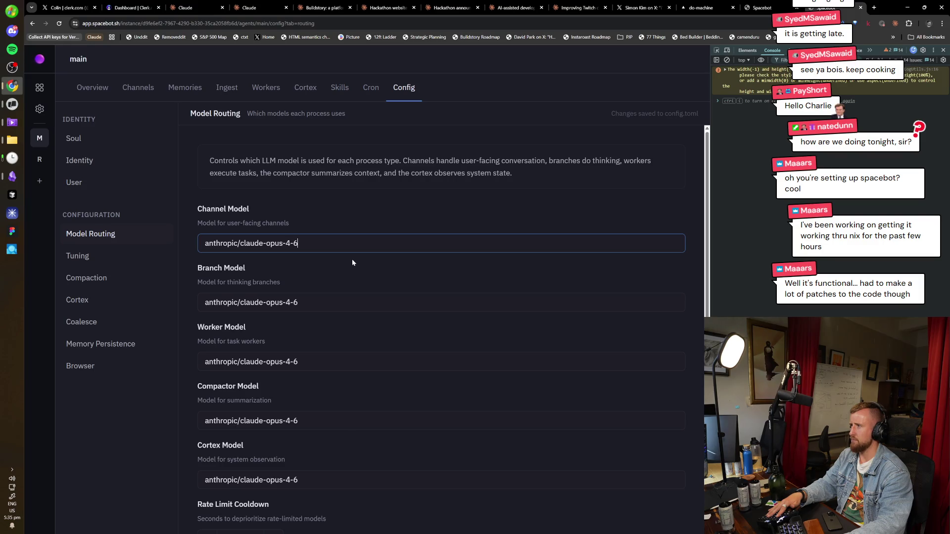
key(alt+Tab)
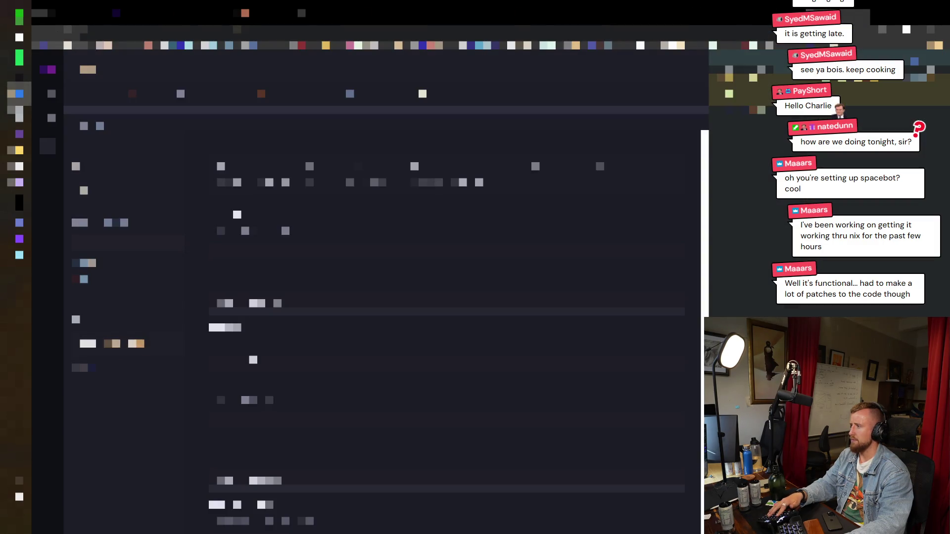
In the other window, open a code file and read down through it
click(124, 254)
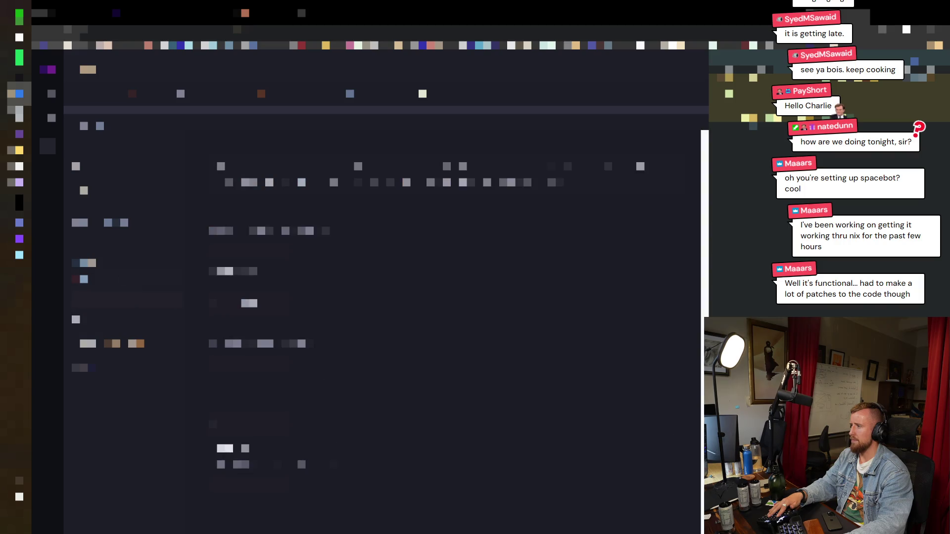
click(84, 191)
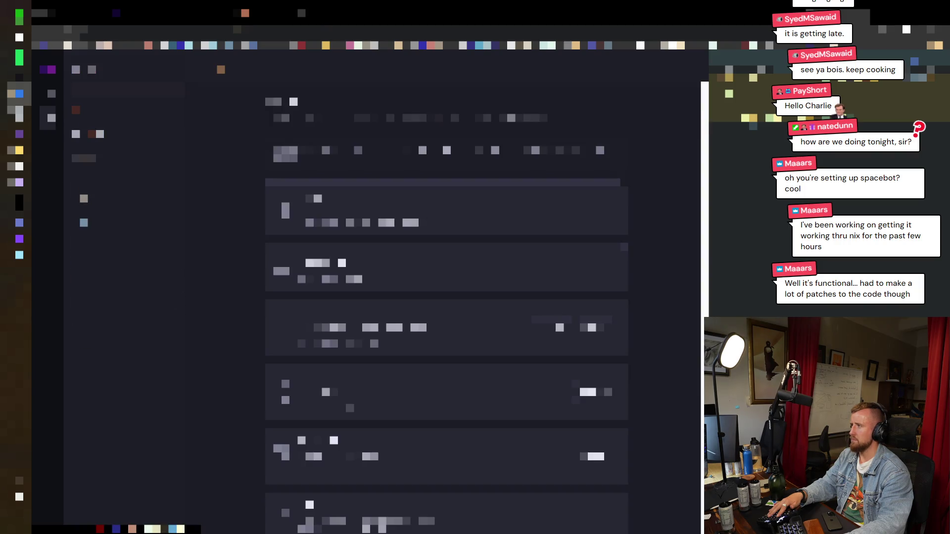
click(85, 222)
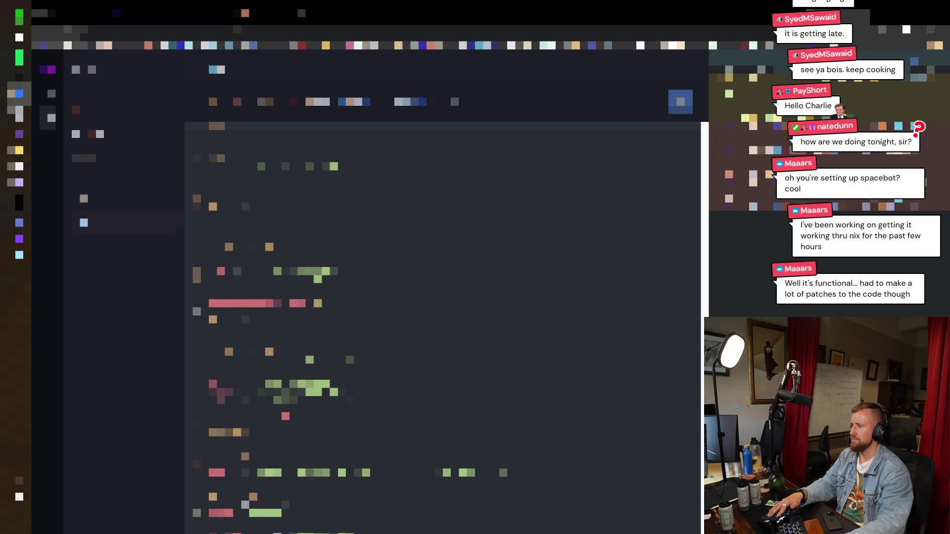
scroll(443, 326, down, 5)
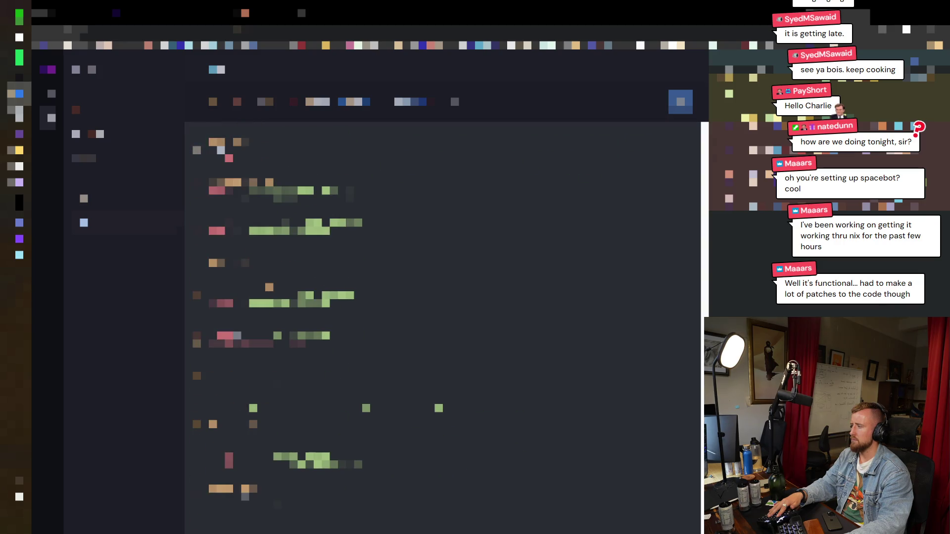
scroll(442, 327, down, 5)
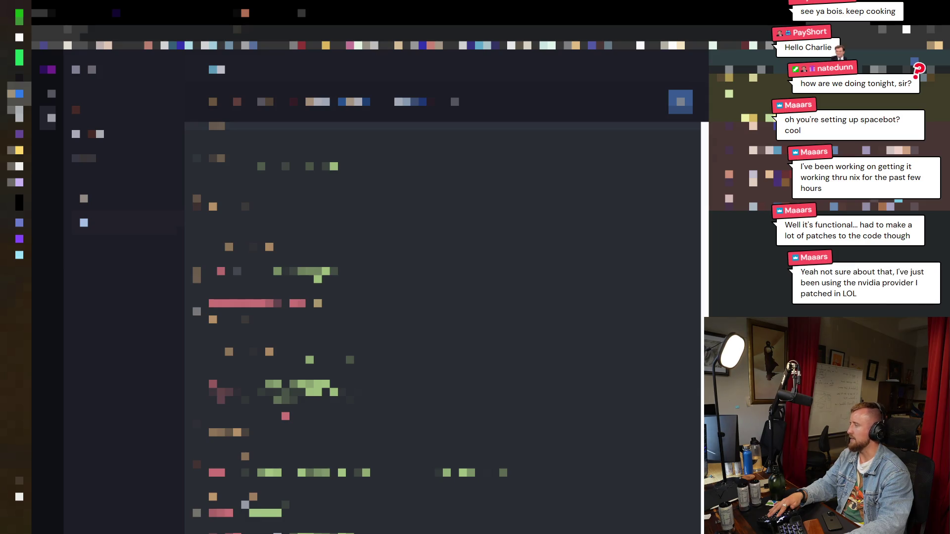
Look over another tab's page, then return to the Spacebot Instances dashboard in Chrome
key(ctrl+Tab)
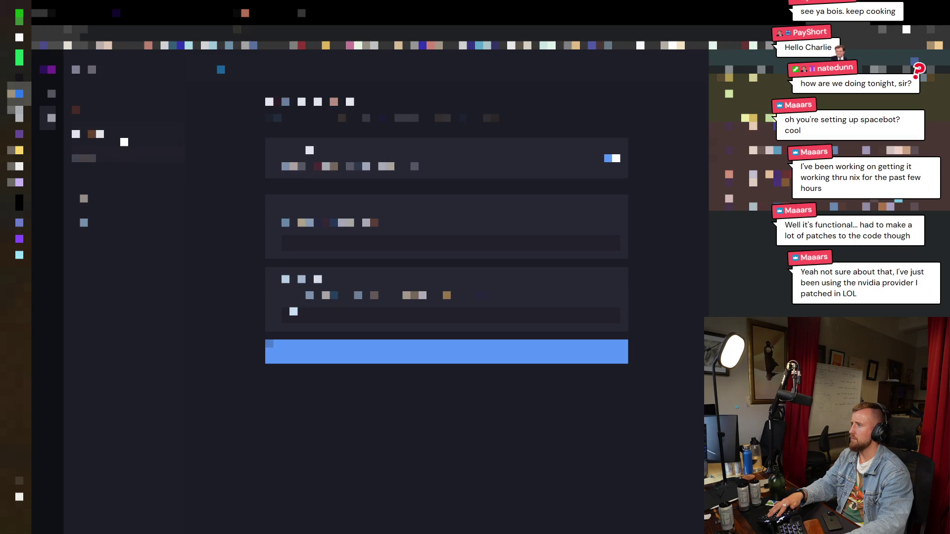
key(Return)
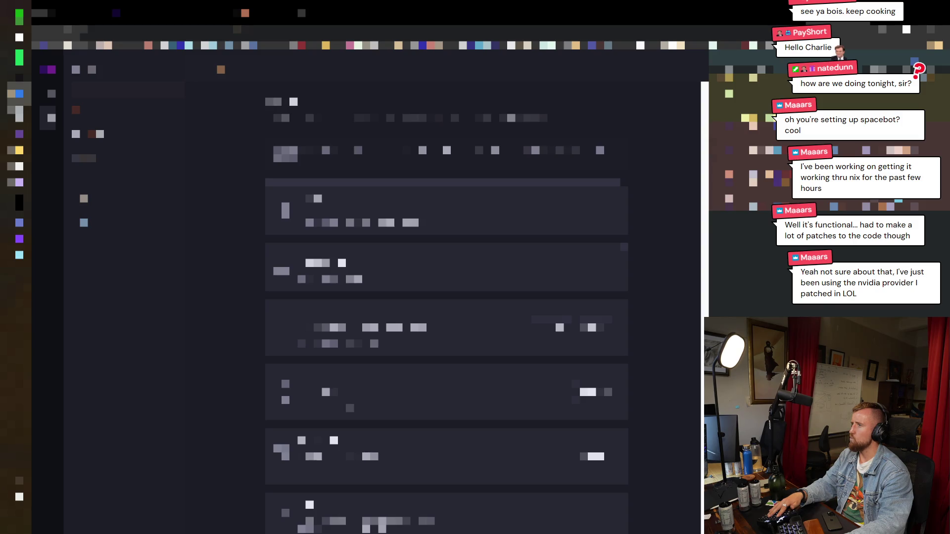
scroll(446, 307, down, 5)
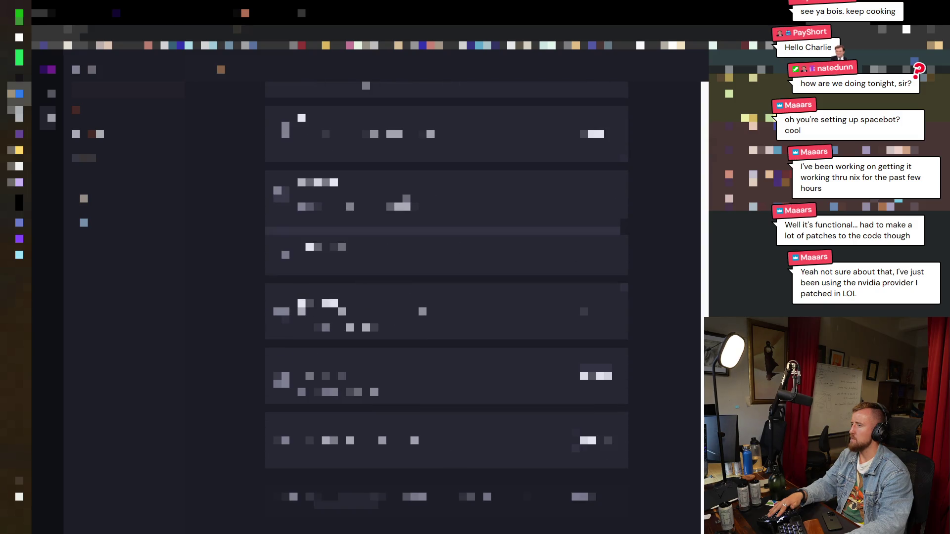
scroll(447, 307, up, 5)
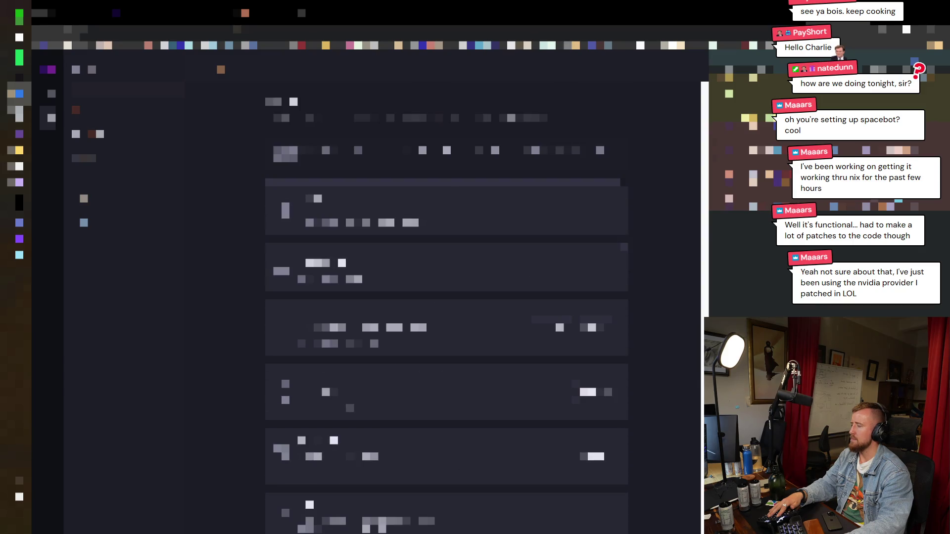
key(ctrl+Tab)
key(alt+Tab)
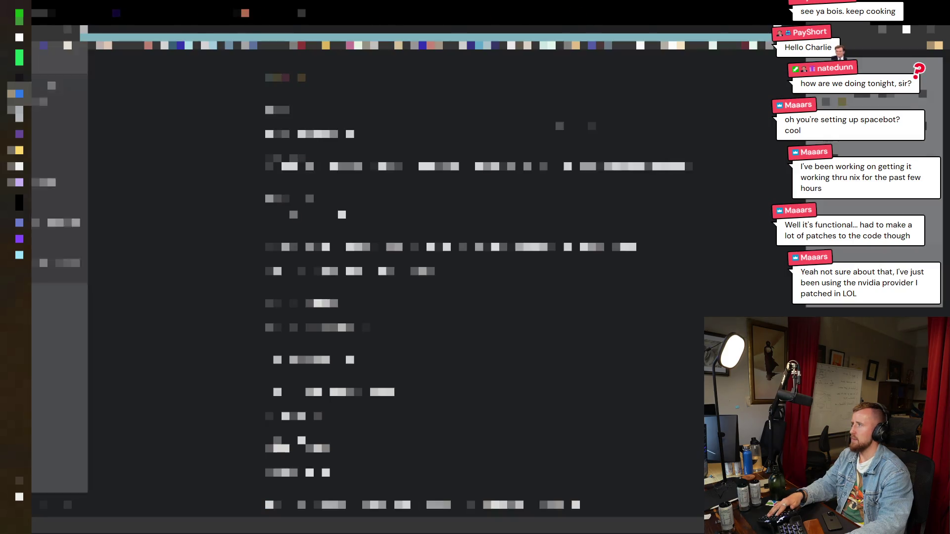
key(alt+Tab)
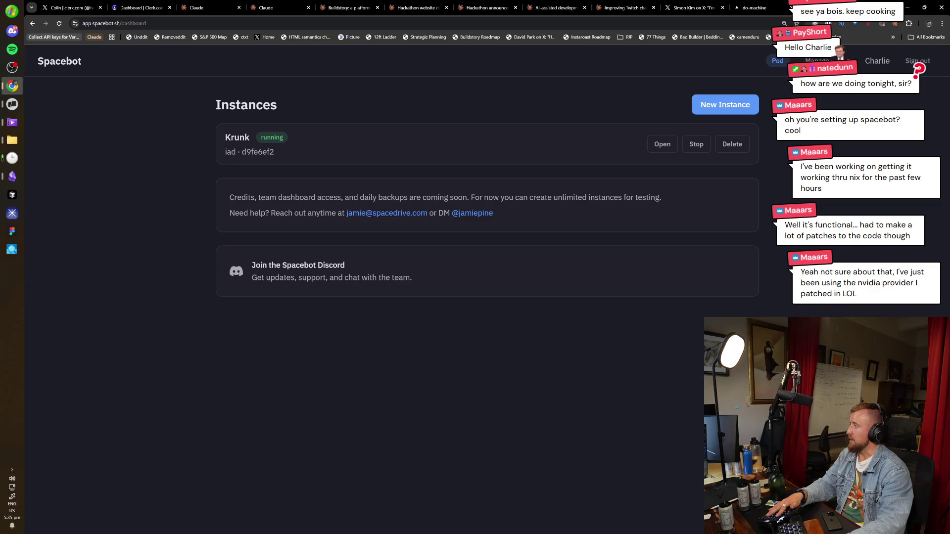
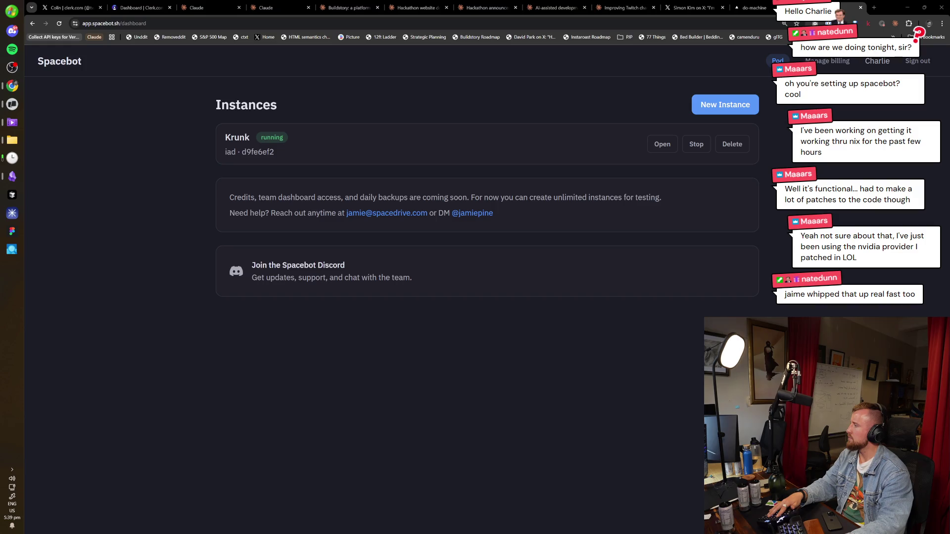
Glance at the terminal, then bring up the streamer's Twitch channel tab in Chrome
click(12, 104)
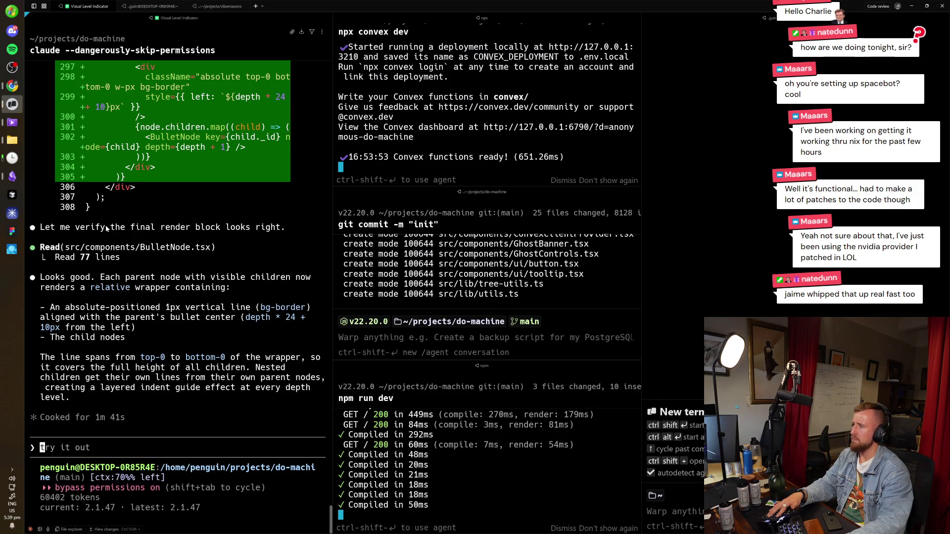
key(alt+Tab)
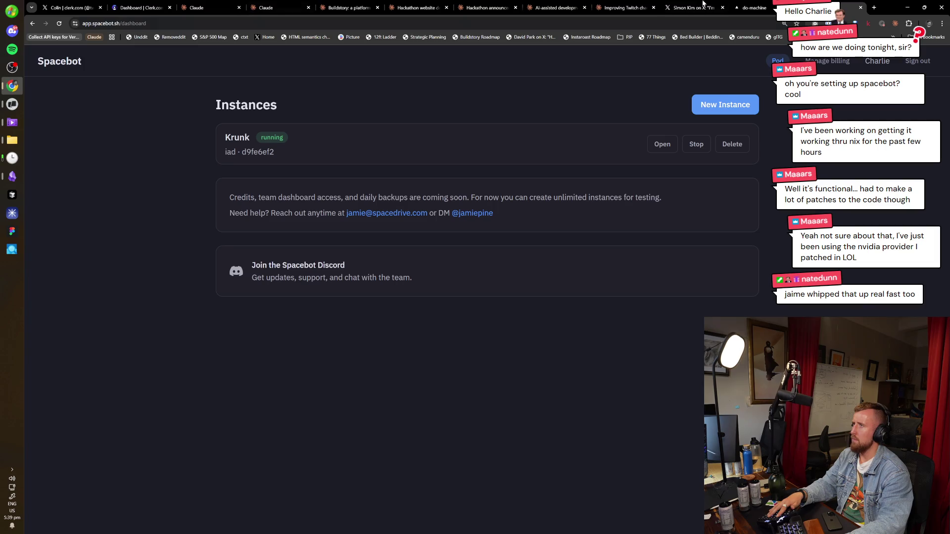
click(749, 6)
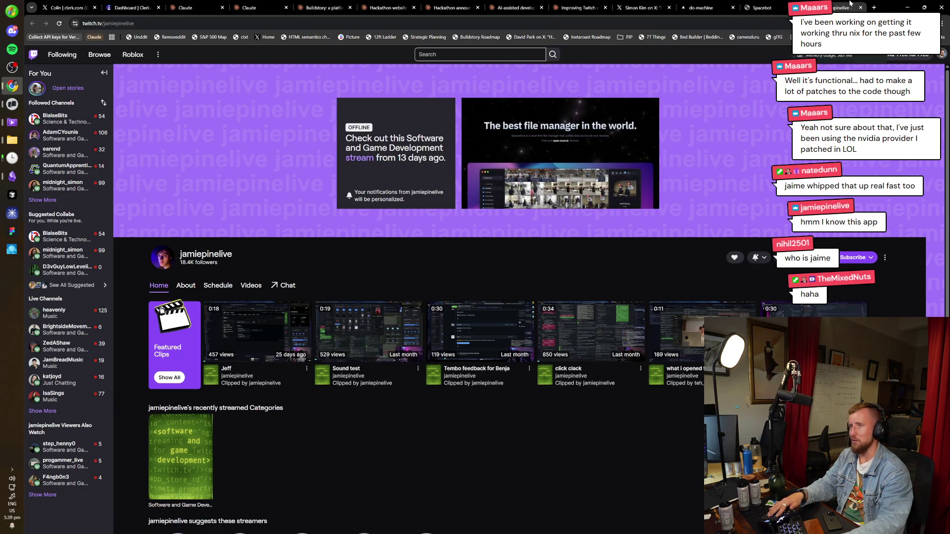
Close the Twitch tab, search 'spacedrive' and browse the official spacedrive.com website
key(ctrl+w)
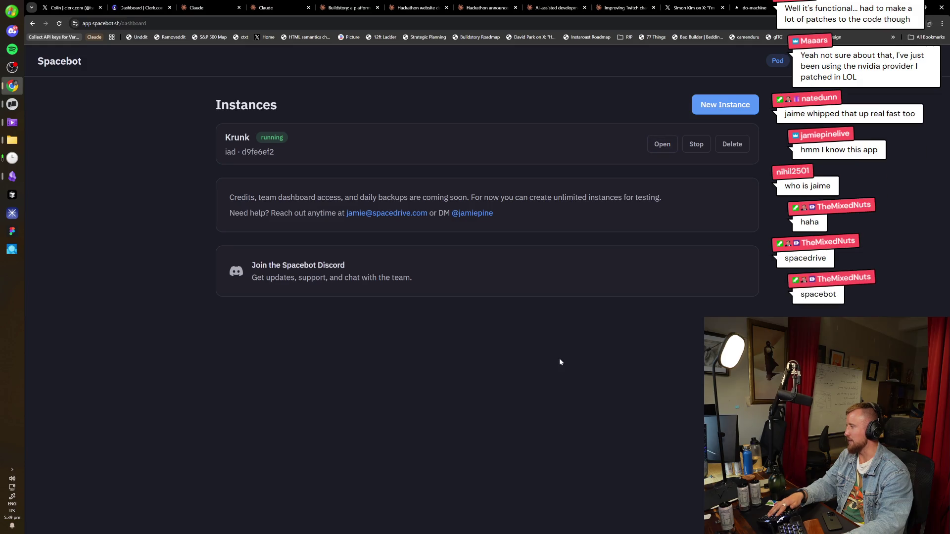
key(ctrl+t)
text(spacedrive)
key(Return)
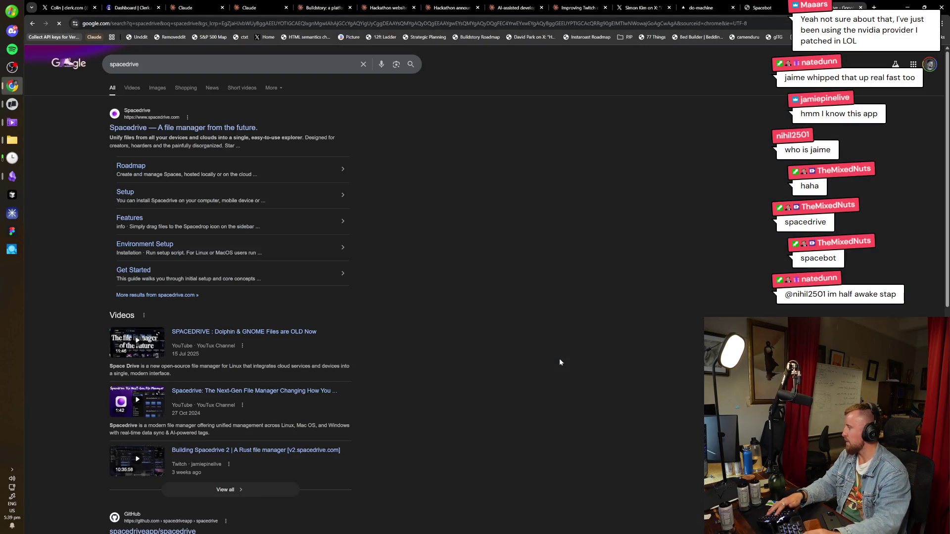
click(190, 128)
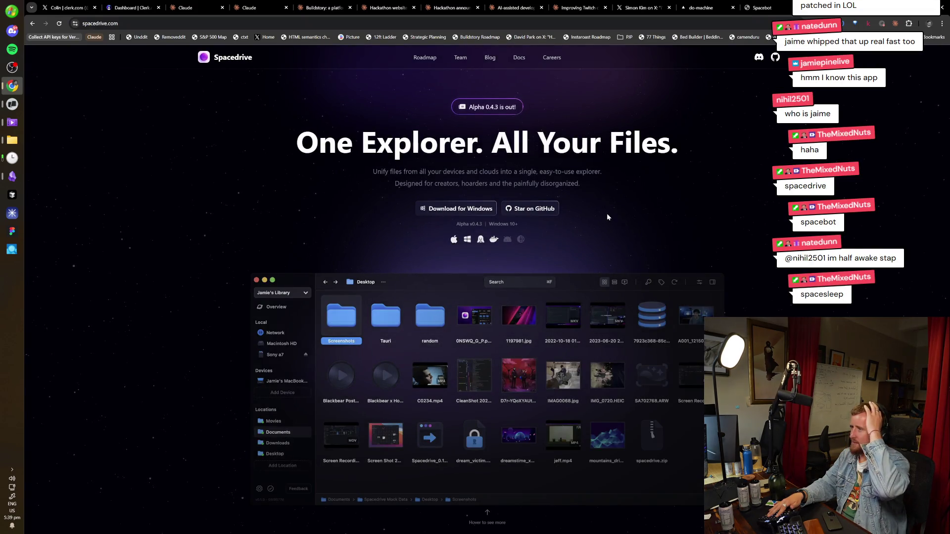
scroll(608, 217, down, 5)
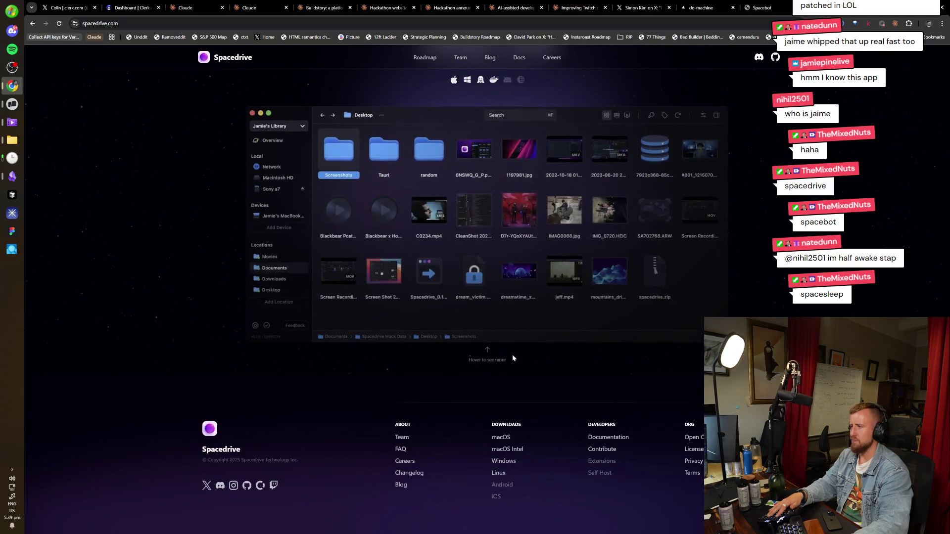
scroll(608, 217, up, 5)
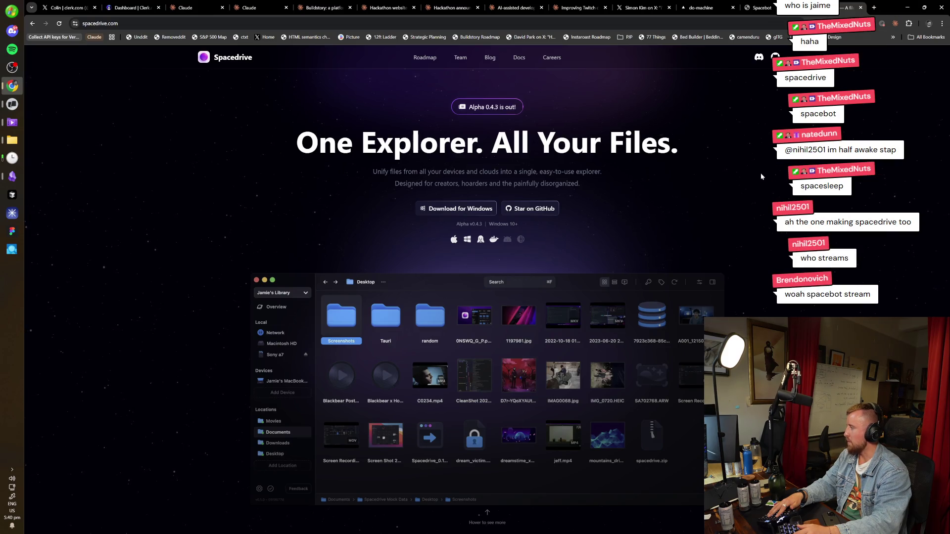
Load the spacebot.sh homepage in a new tab
key(ctrl+t)
text(space)
key(Return)
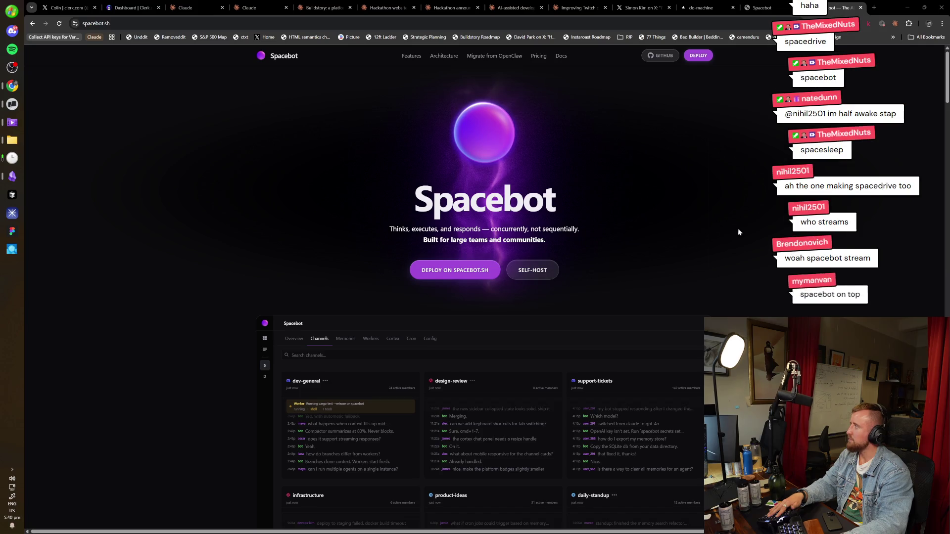
Go to app.spacebot.sh and open the Krunk instance
key(ctrl+l)
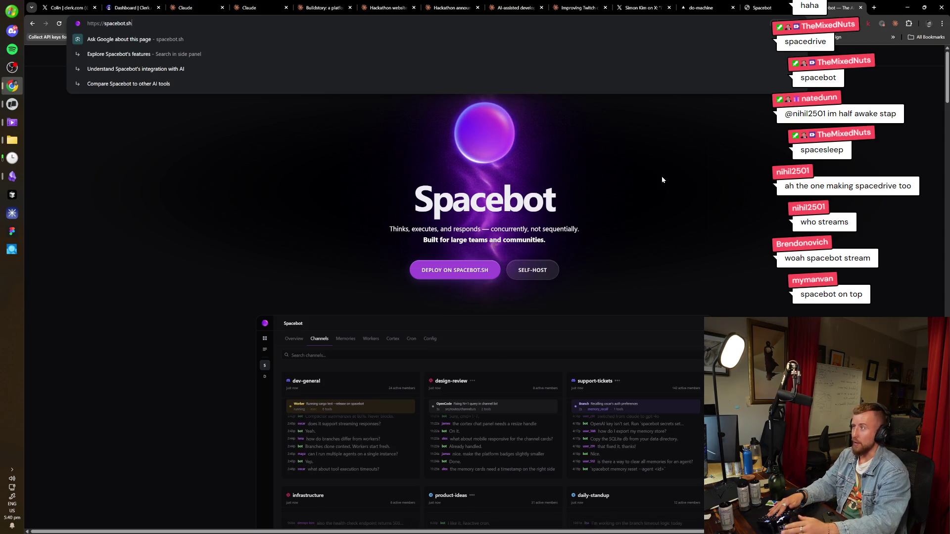
key(ctrl+a)
text(app)
key(Return)
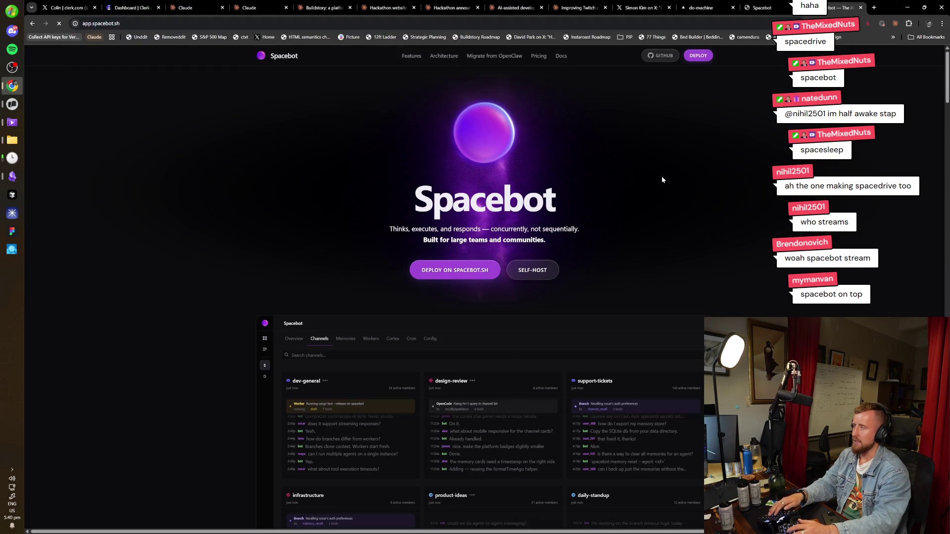
click(653, 146)
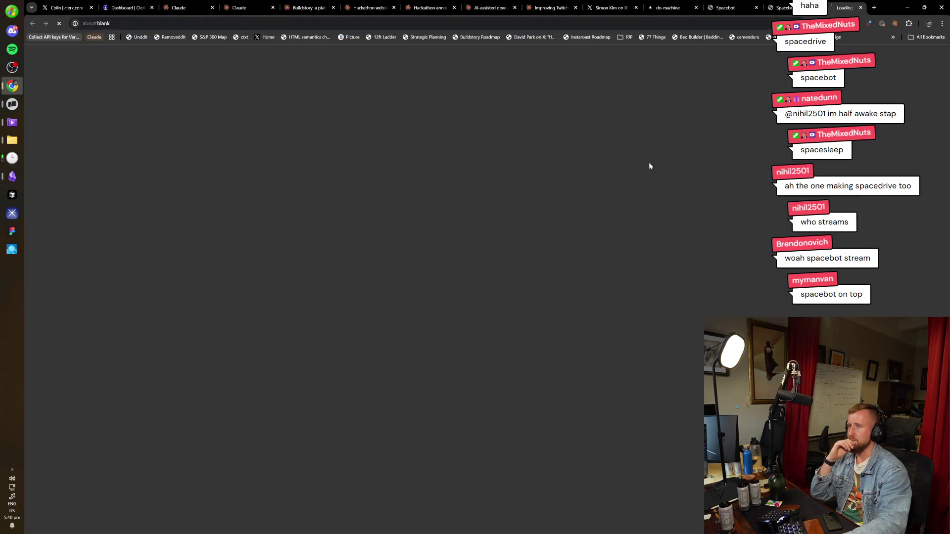
Open the main agent's general Discord channel with the developer console docked
click(135, 199)
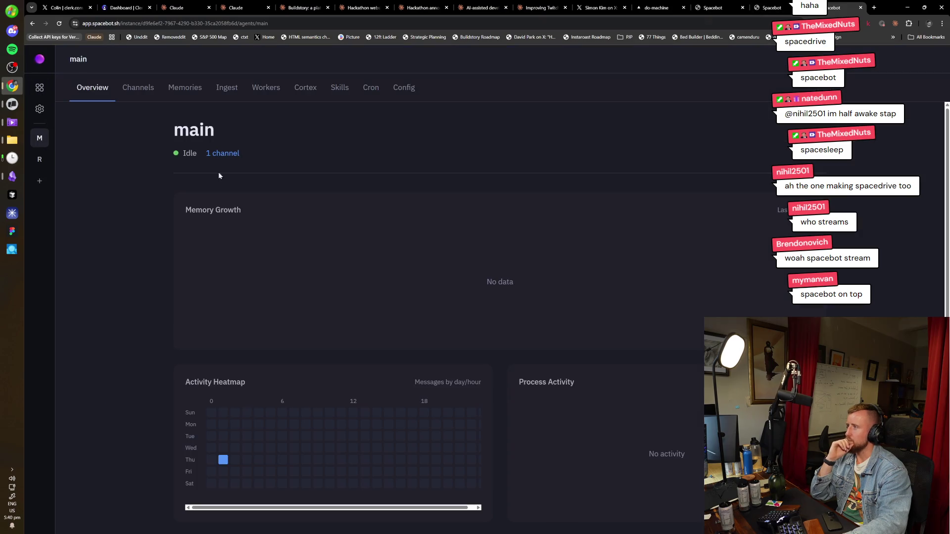
click(142, 96)
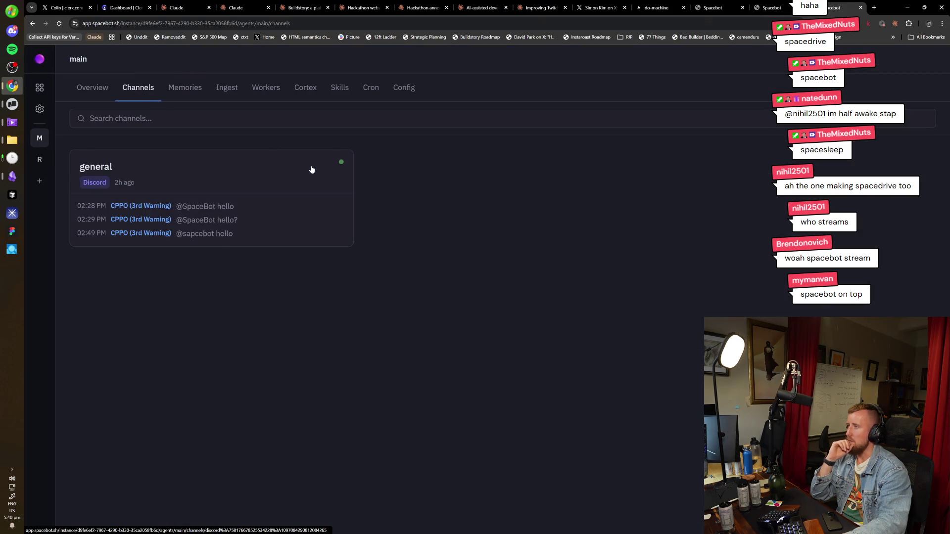
click(343, 210)
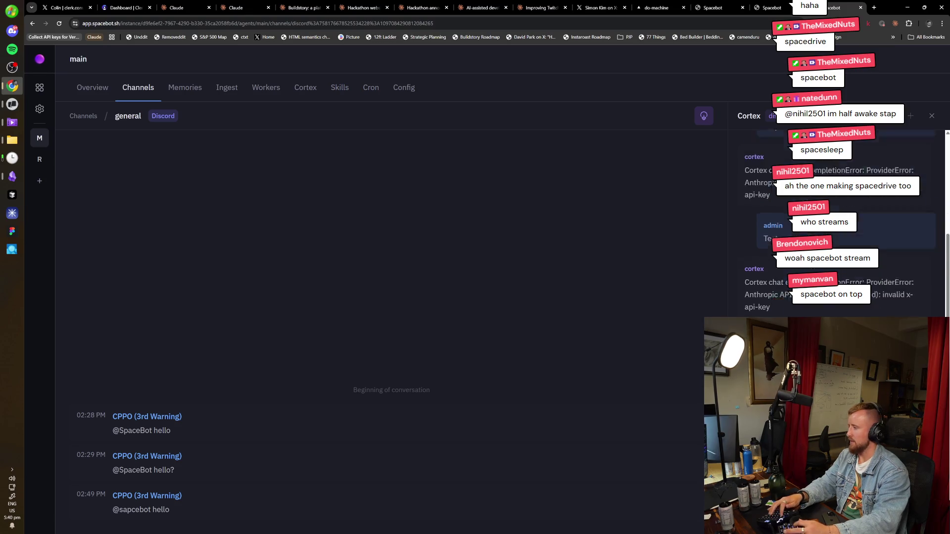
key(ctrl+shift+i)
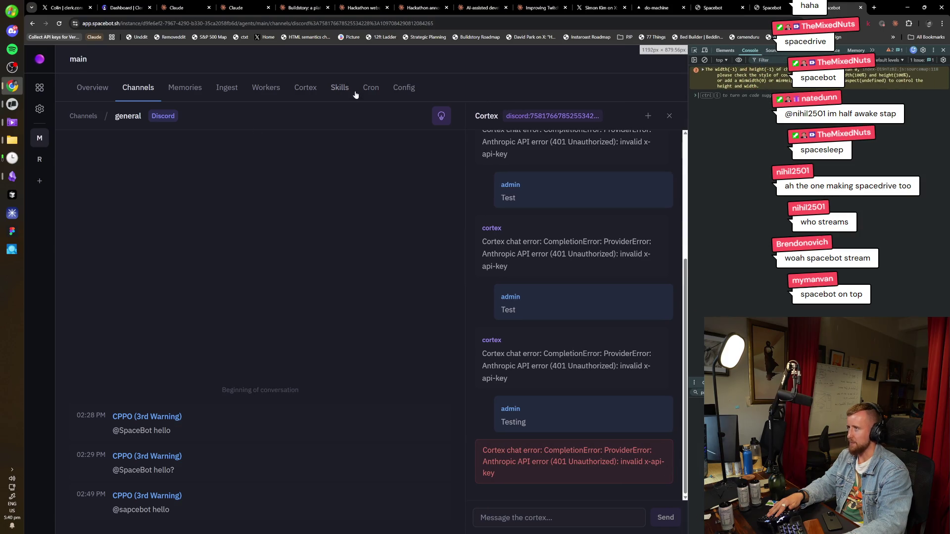
click(396, 88)
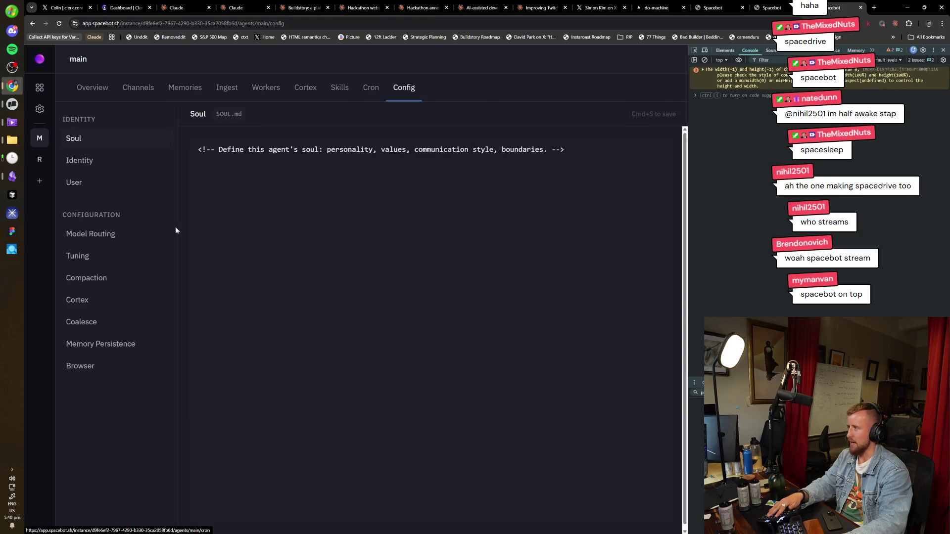
Confirm Model Routing's Channel Model reads anthropic/claude-opus-4-6, then go to LLM Providers settings
click(107, 235)
drag(317, 248, 193, 250)
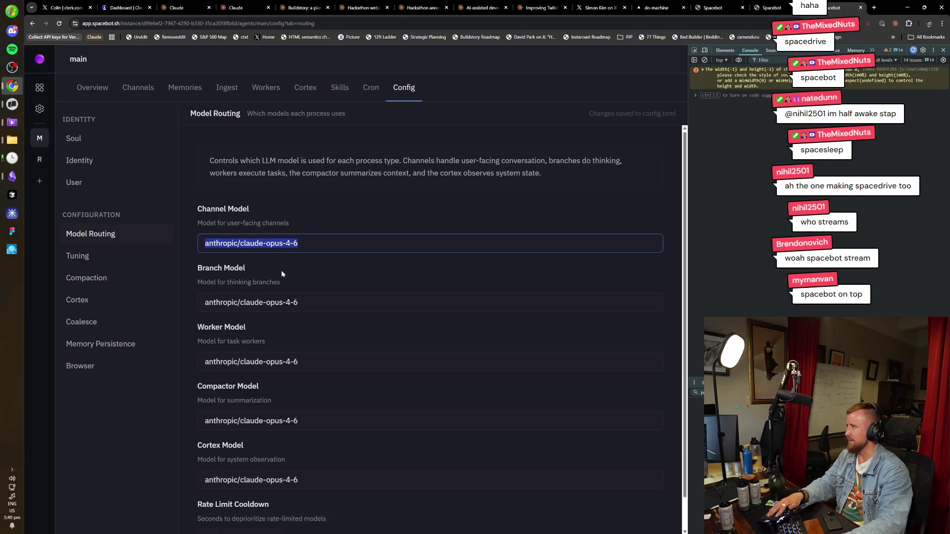
click(347, 218)
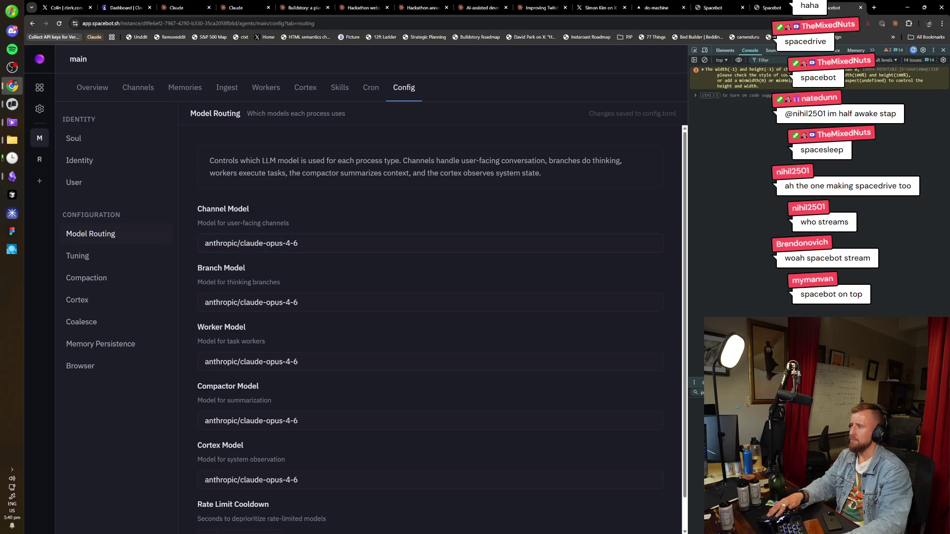
mouse_move(317, 245)
mouse_down()
mouse_move(158, 239)
mouse_move(317, 253)
mouse_move(140, 256)
mouse_up()
click(354, 218)
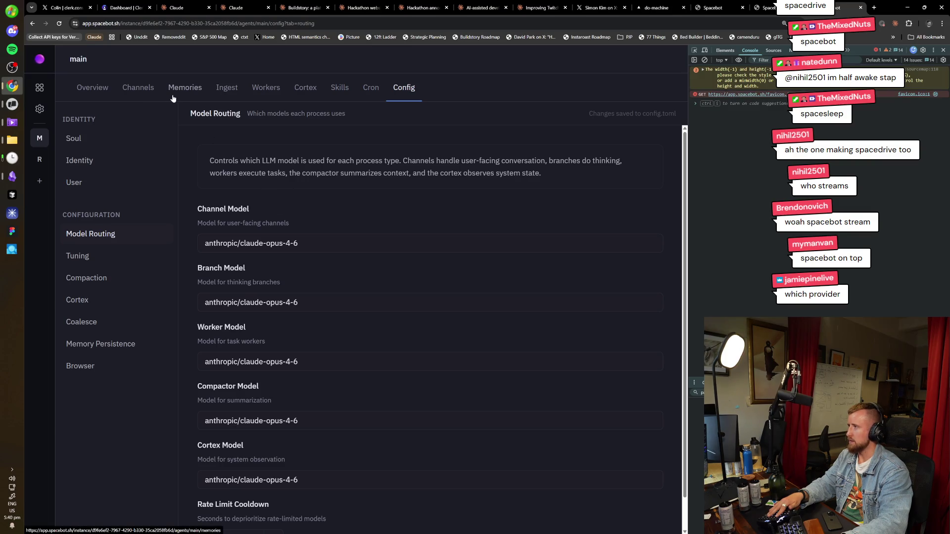
click(40, 109)
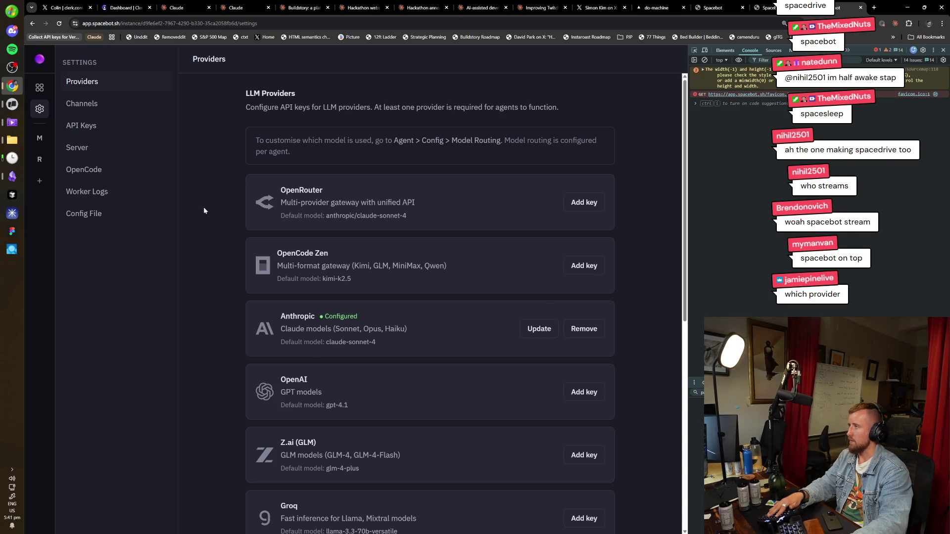
click(39, 87)
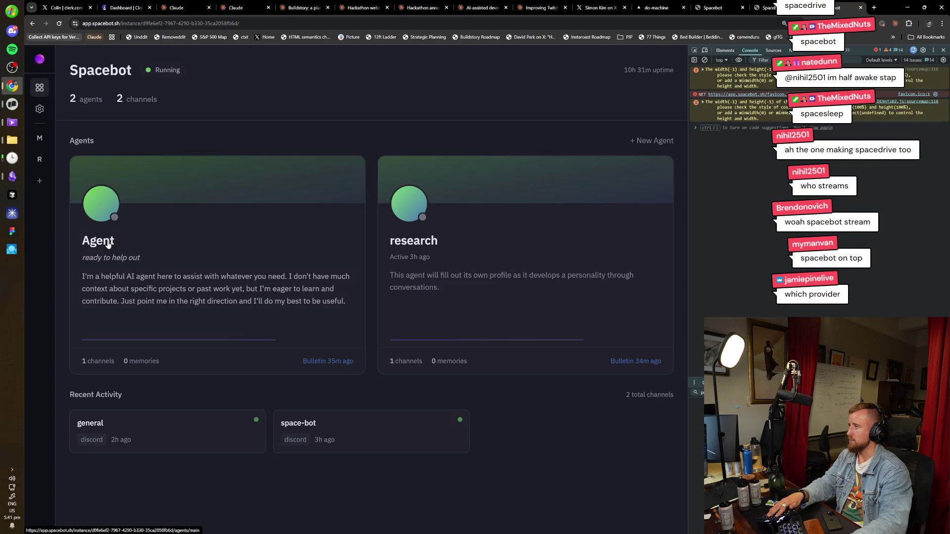
click(203, 158)
click(143, 89)
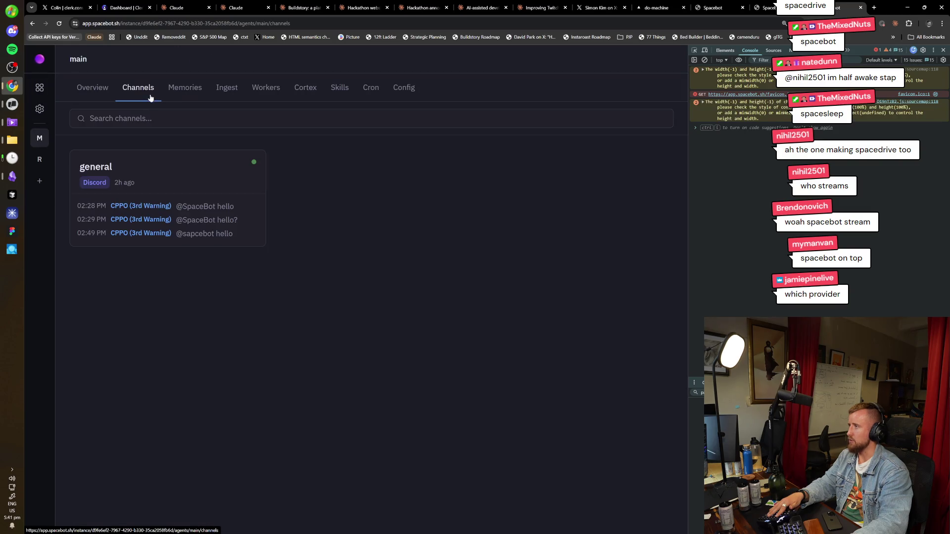
click(236, 232)
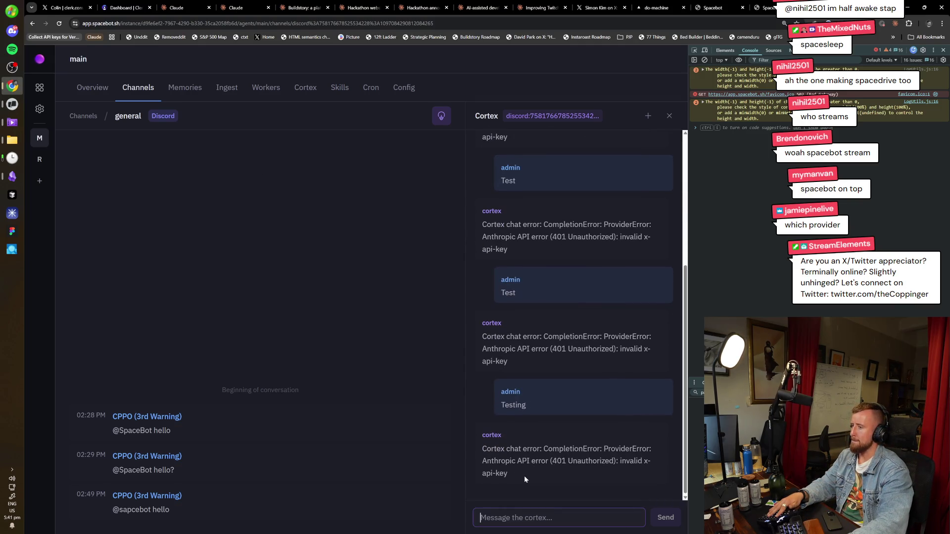
drag(524, 476, 473, 453)
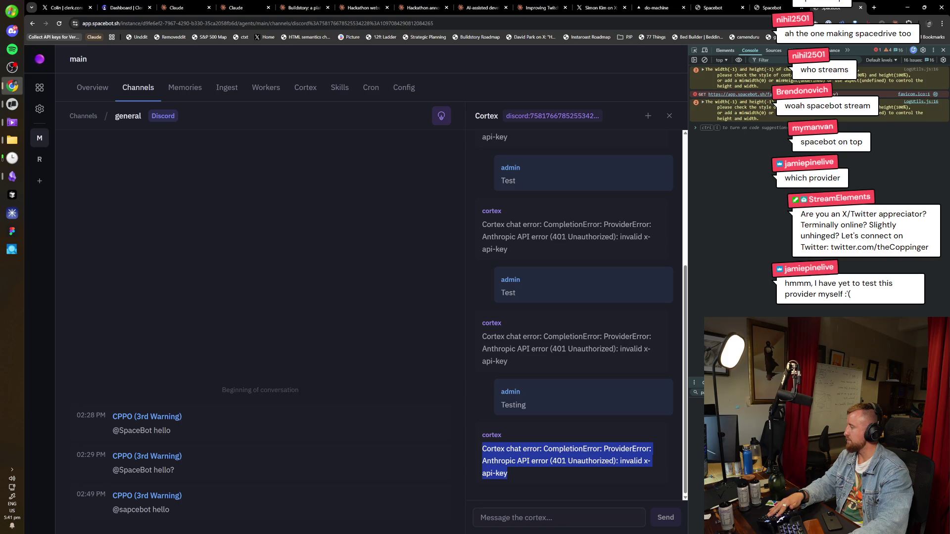
click(186, 266)
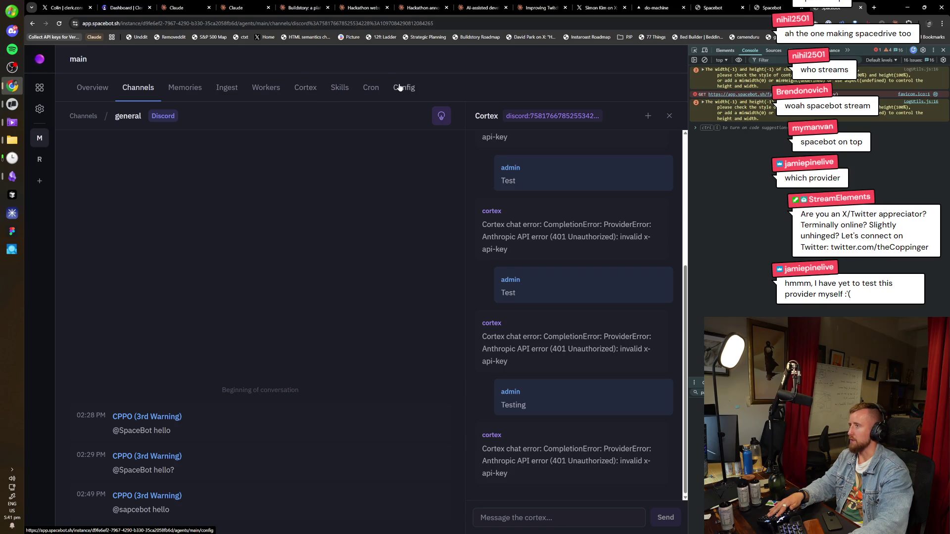
click(39, 109)
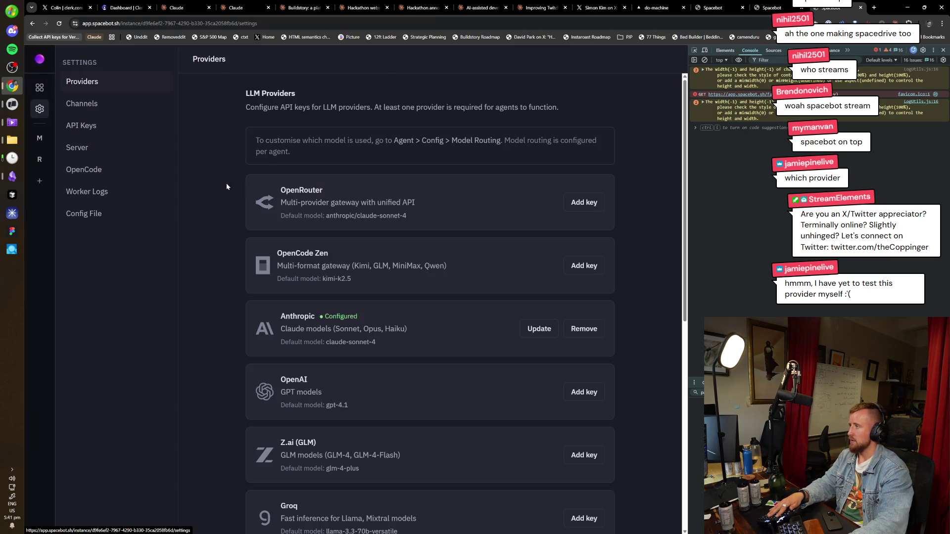
Look over the API Keys and Channels settings, with Discord active, then return to Providers
click(104, 127)
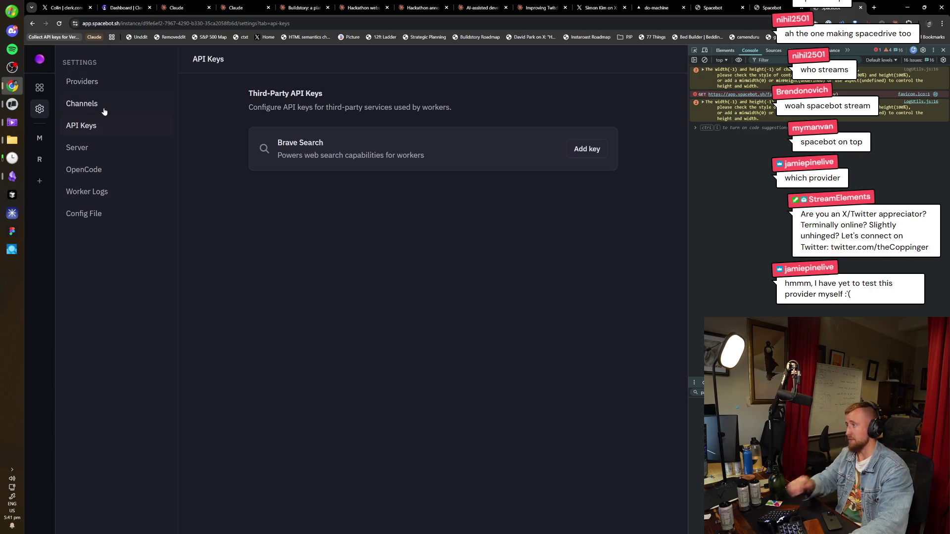
click(102, 105)
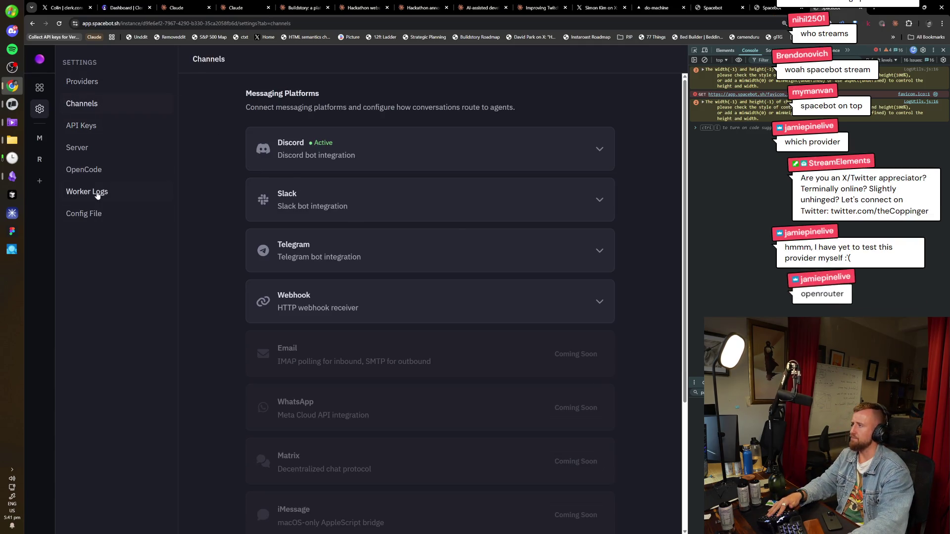
click(48, 109)
click(45, 114)
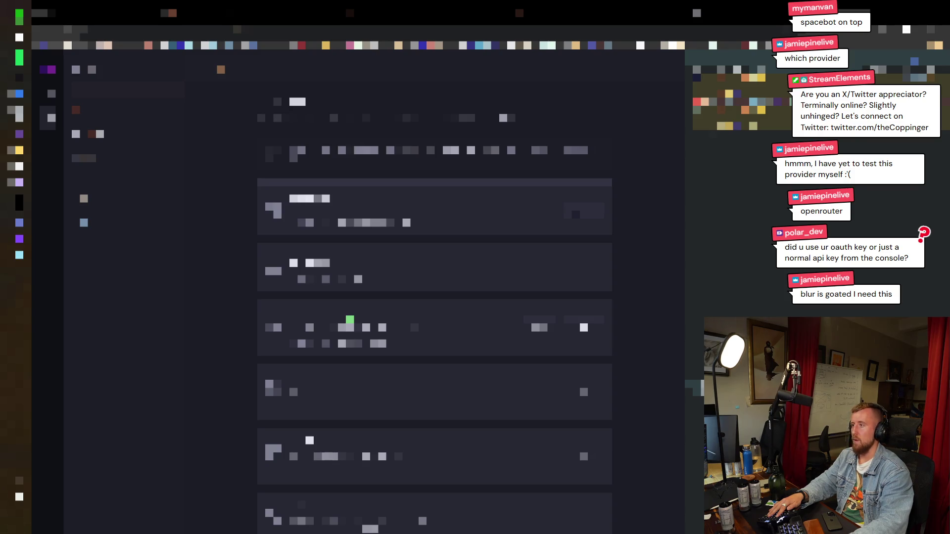
Search 'obs composite blur' to open its GitHub repo, then return to Spacebot settings
click(463, 328)
click(462, 327)
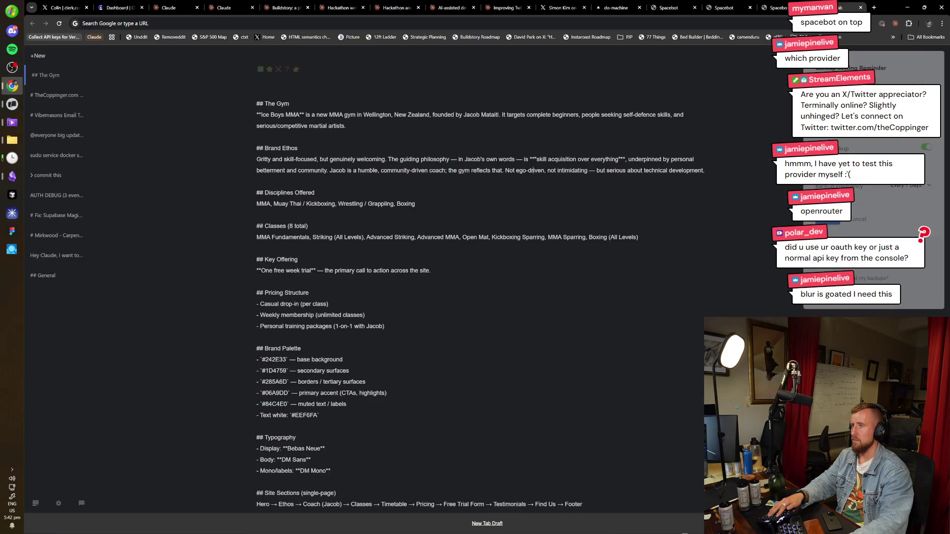
text(obs composite blur)
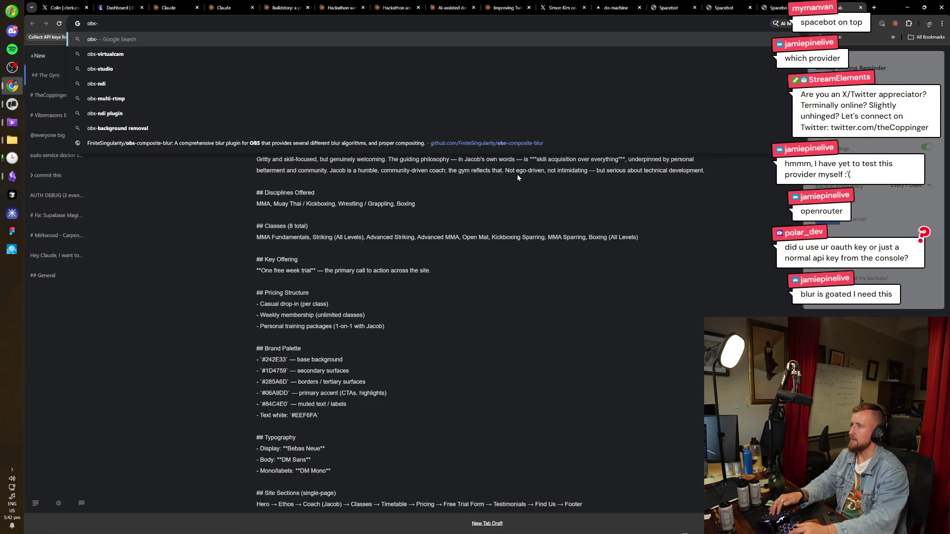
key(Return)
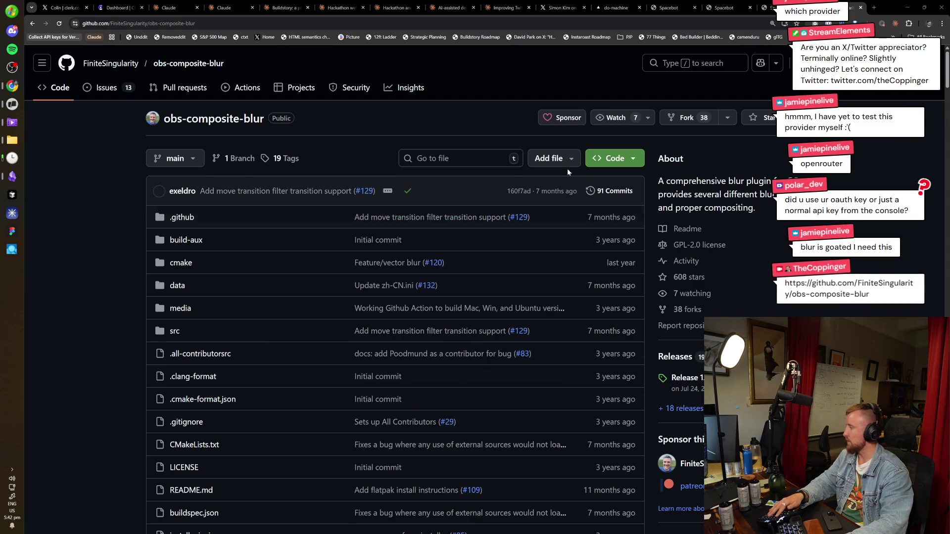
key(ctrl+shift+Tab)
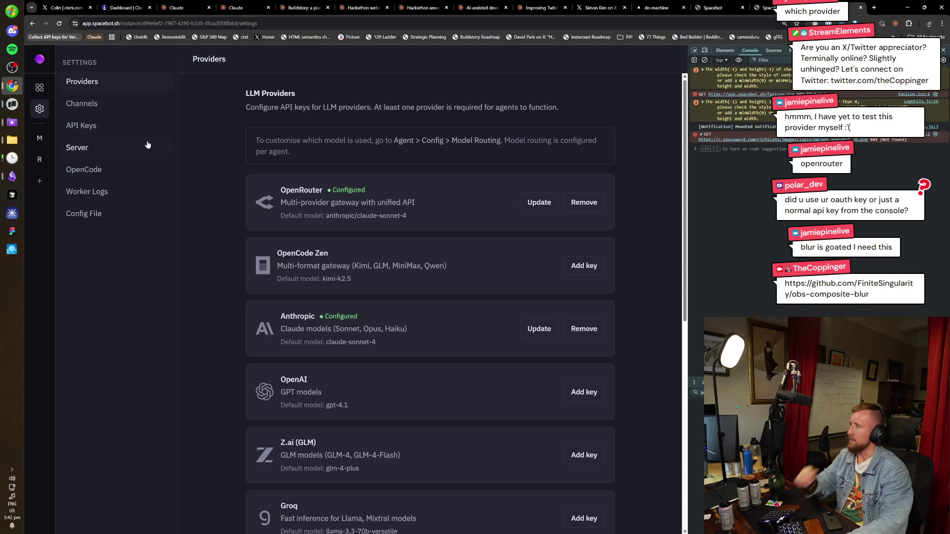
Remove the Anthropic provider's API key and reopen the main agent's general channel
click(577, 334)
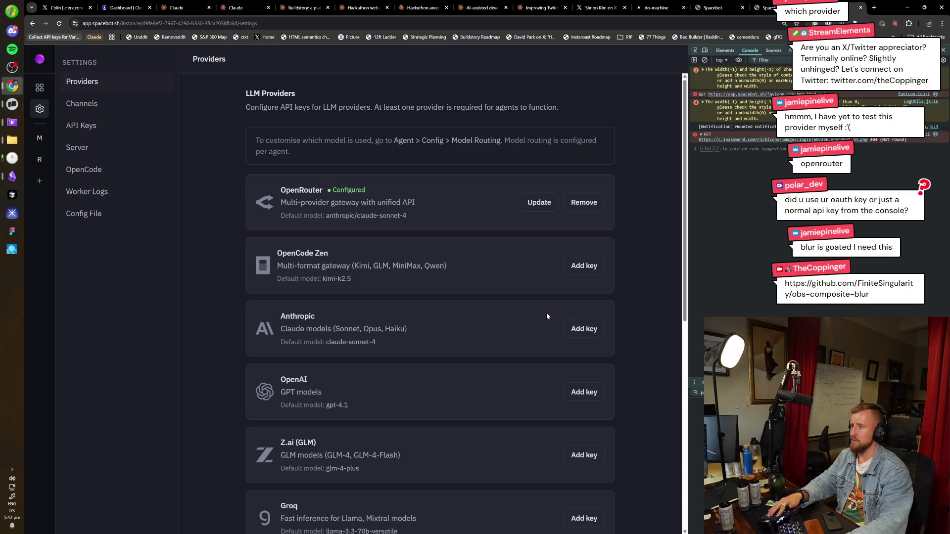
click(39, 87)
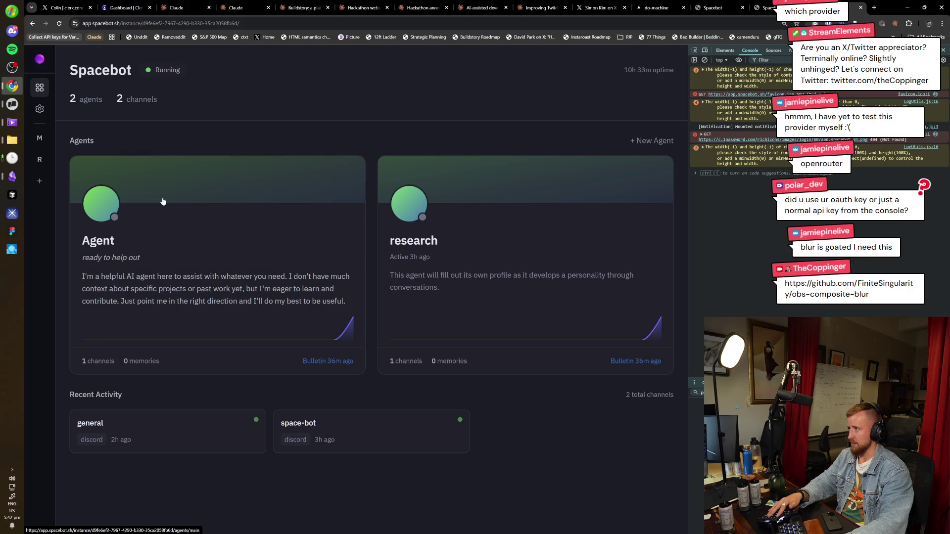
click(161, 202)
click(135, 88)
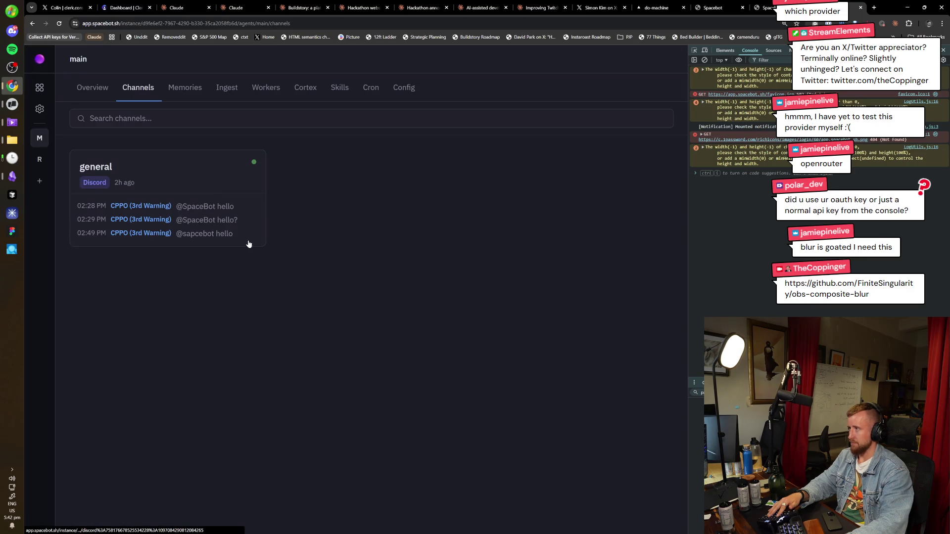
click(217, 200)
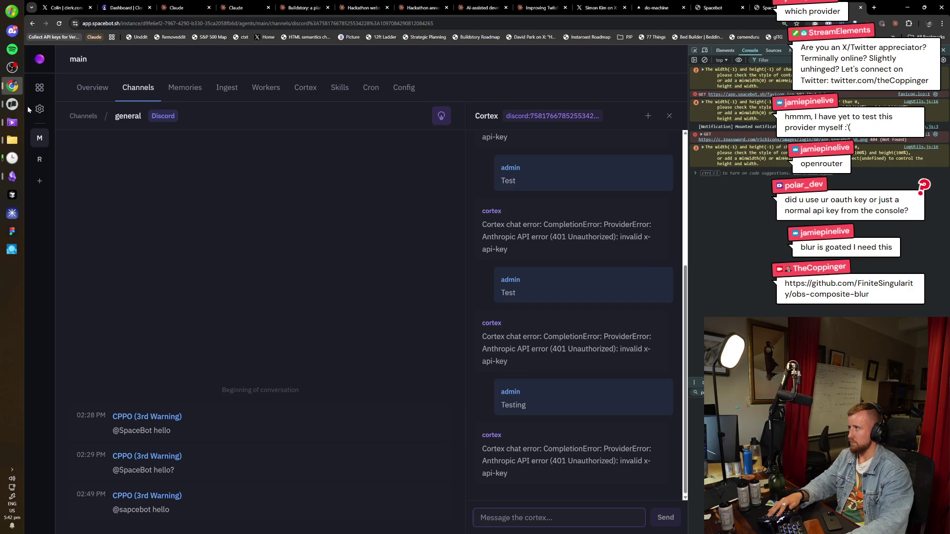
Expand the Discord integration under Settings > Channels to check its bindings
click(40, 109)
click(81, 103)
click(402, 158)
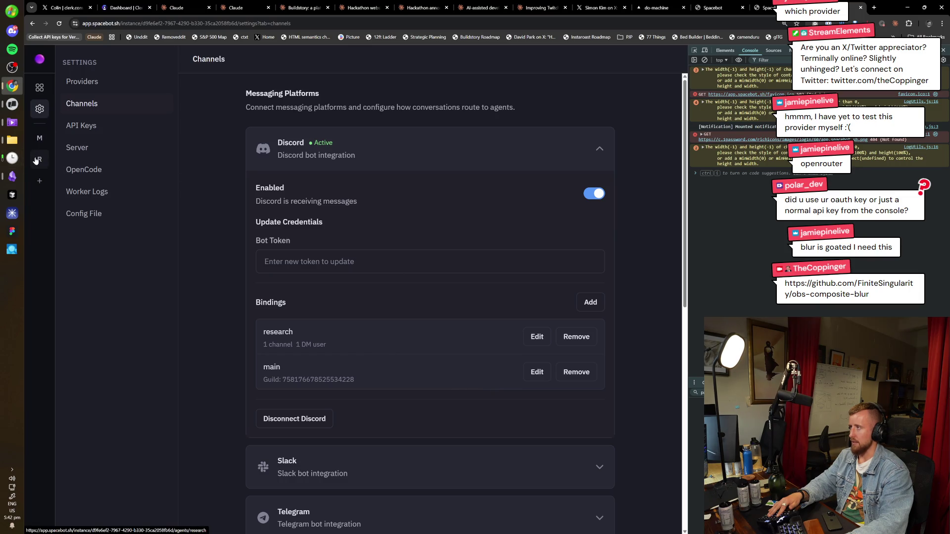
Send 'test' to the Cortex chat in the main agent's general channel
click(39, 138)
click(148, 88)
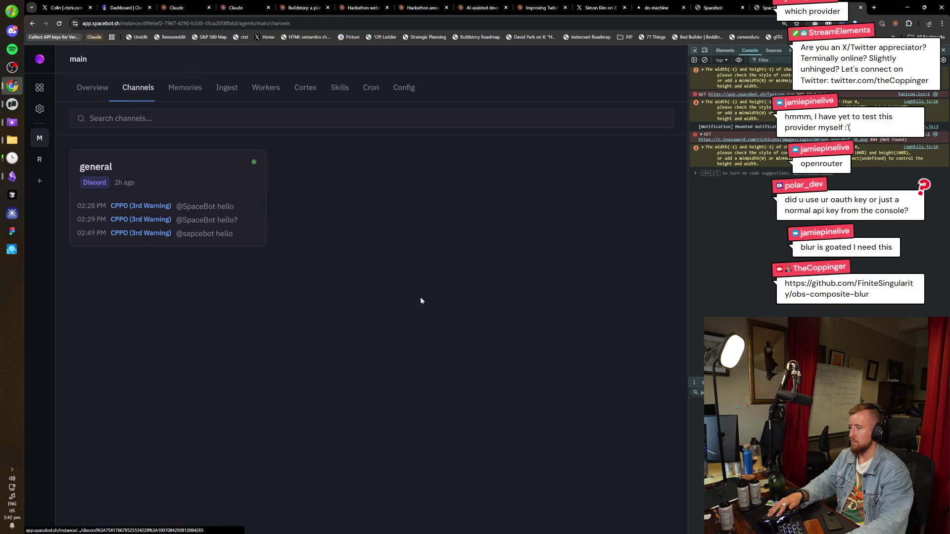
click(180, 212)
text(test)
key(Return)
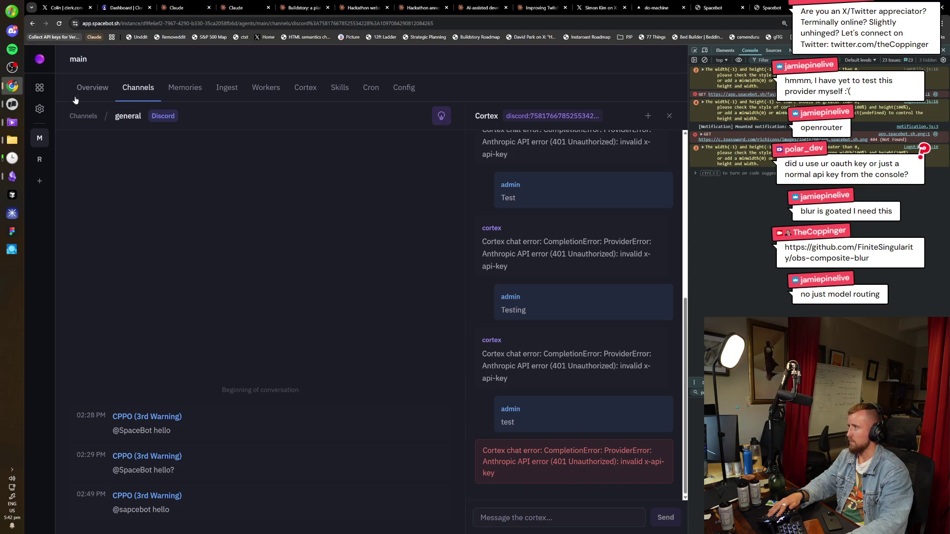
Visit Provider settings, then show main's Model Routing, all set to anthropic/claude-opus-4-6
click(40, 109)
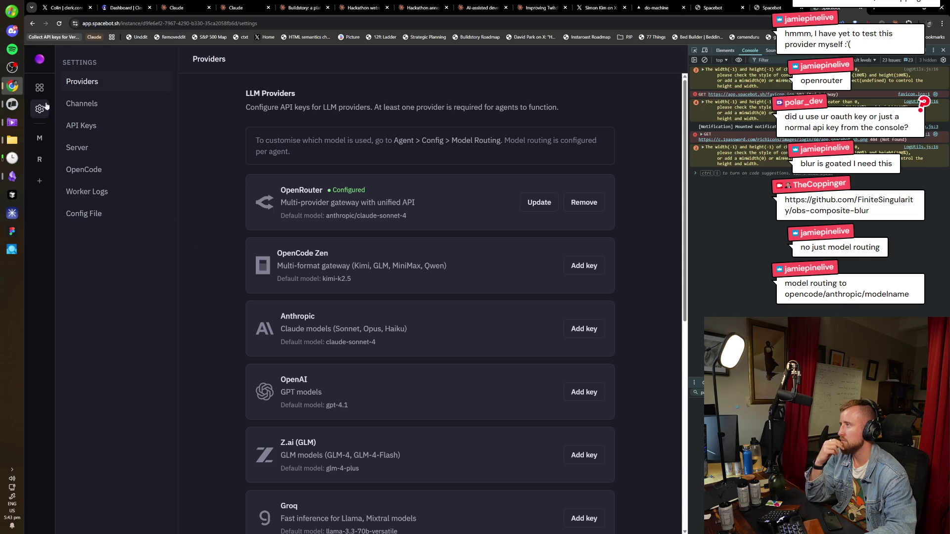
click(40, 139)
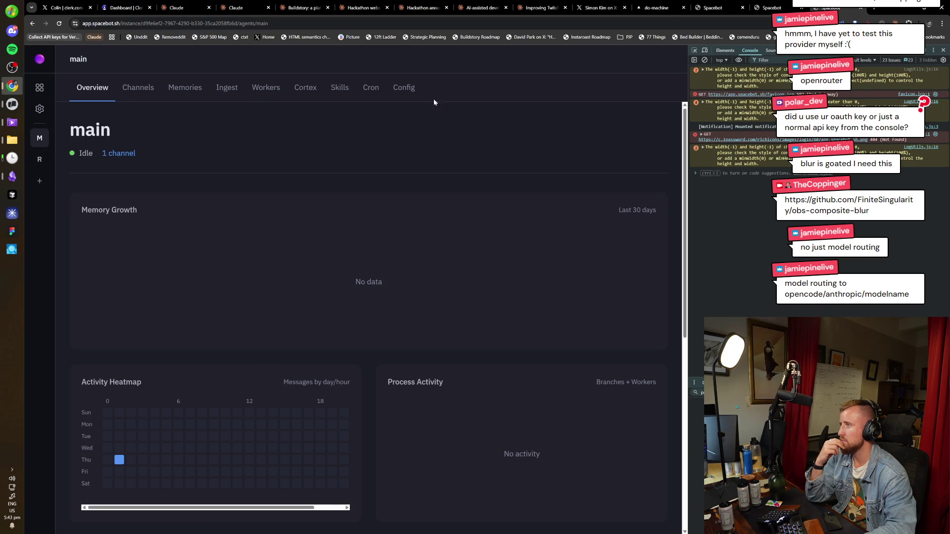
click(403, 87)
click(138, 233)
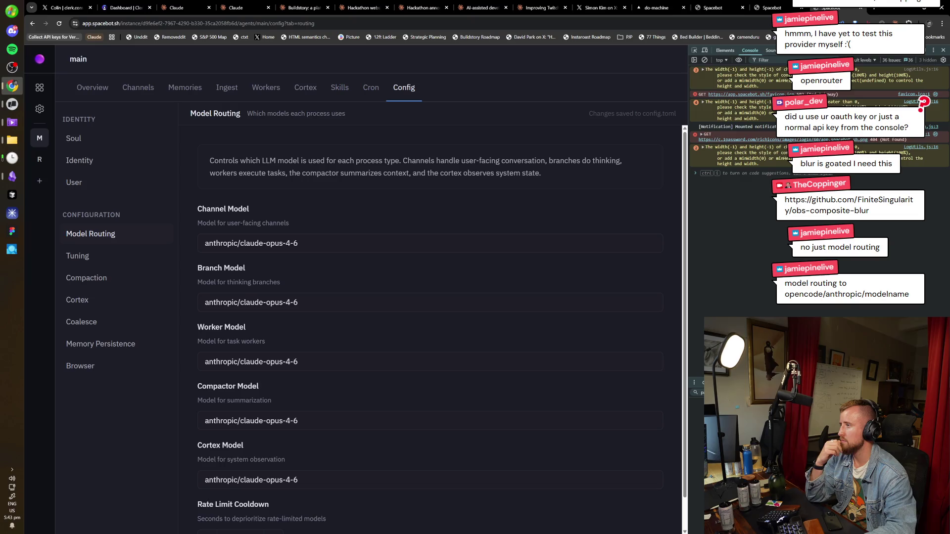
Reopen the main agent's Config > Model Routing and focus its Channel Model field
key(Tab)
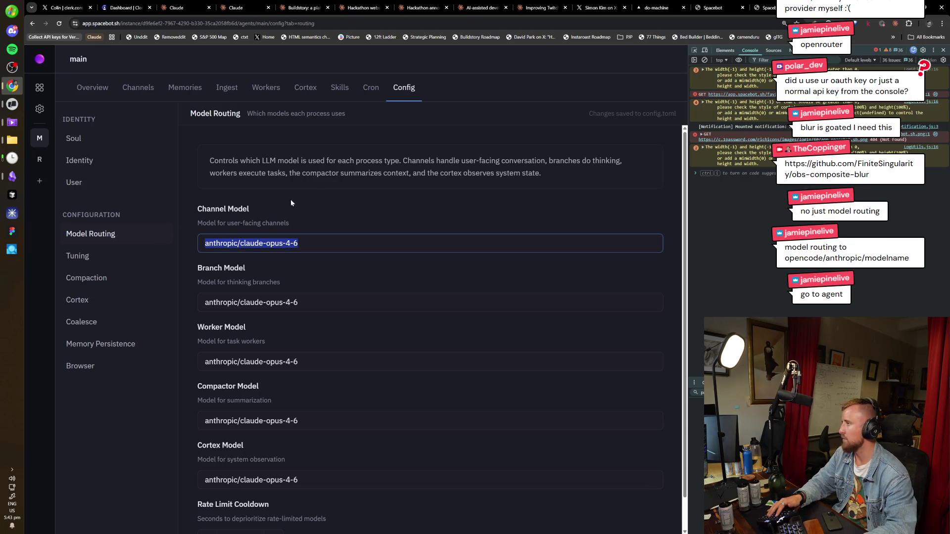
click(40, 139)
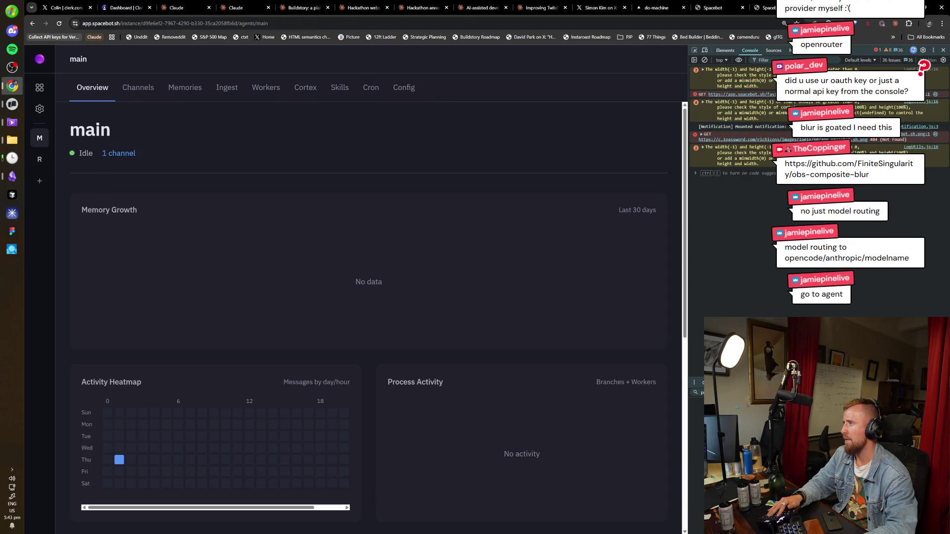
click(417, 89)
click(132, 238)
click(326, 243)
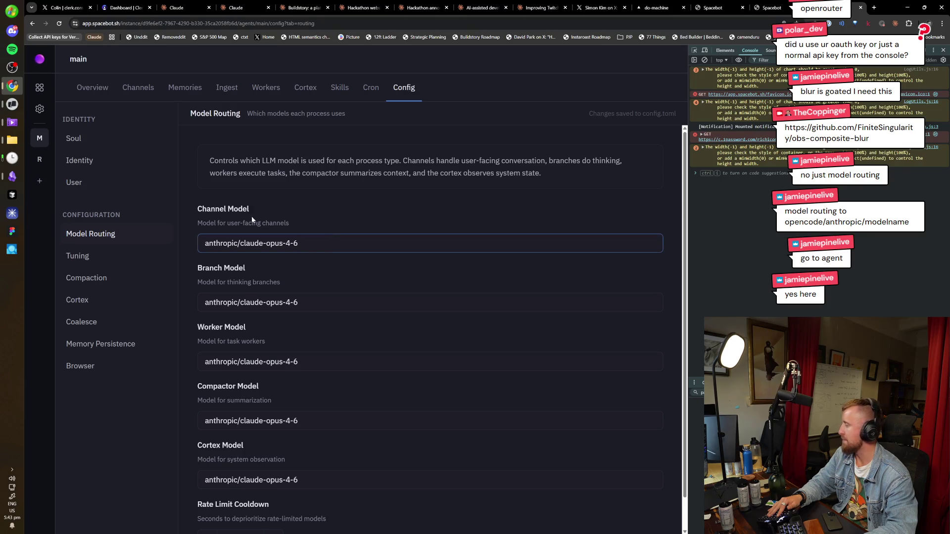
Create a new agent with ID 'test' and view its default Model Routing
click(47, 184)
text(test)
click(436, 330)
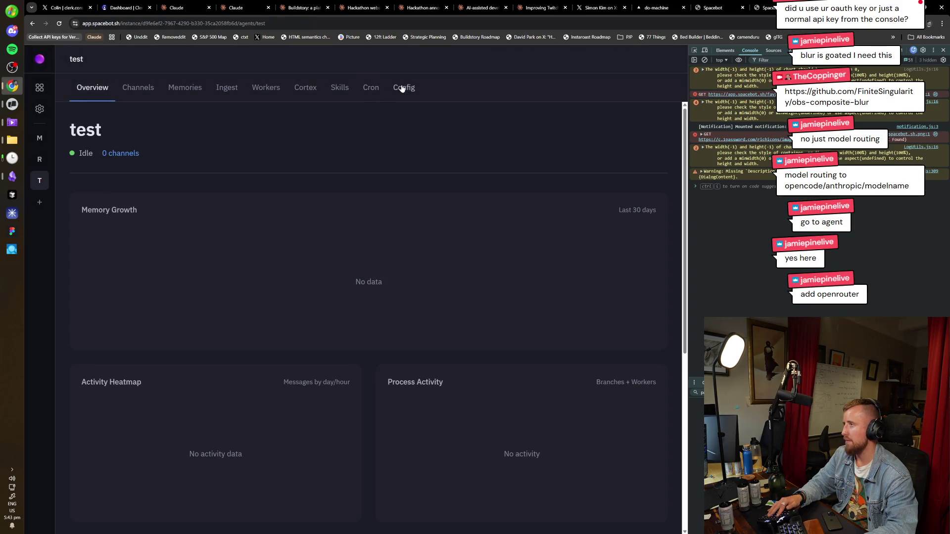
click(402, 88)
click(111, 235)
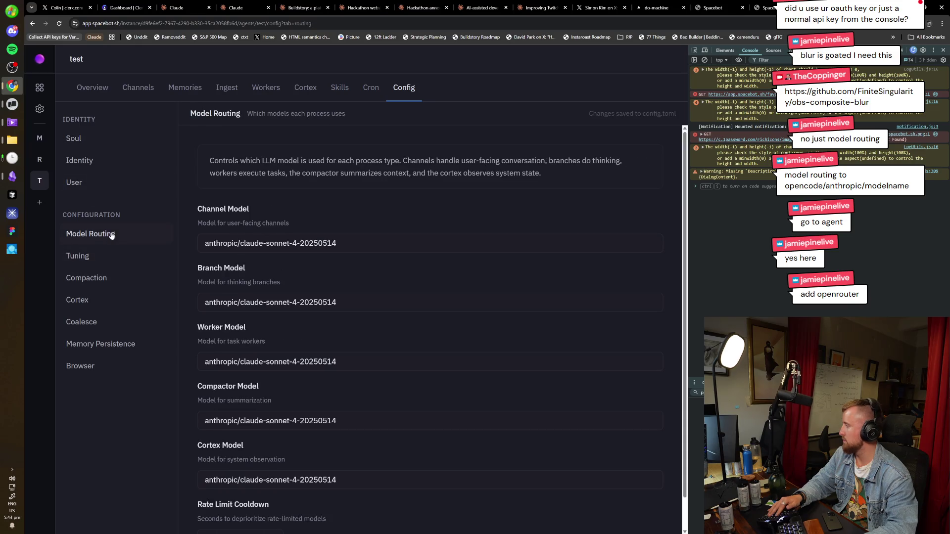
click(268, 243)
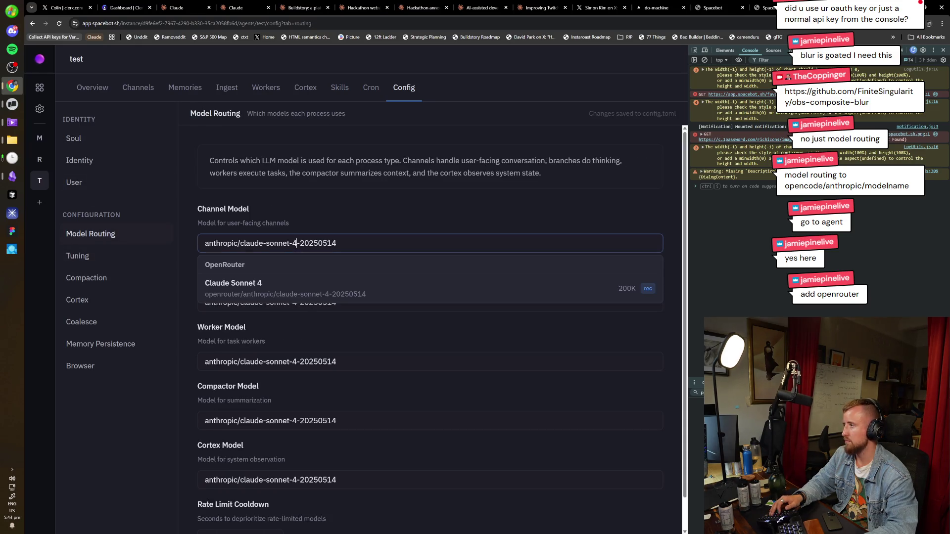
Switch back to the main agent's Model Routing for comparison
click(39, 140)
click(403, 92)
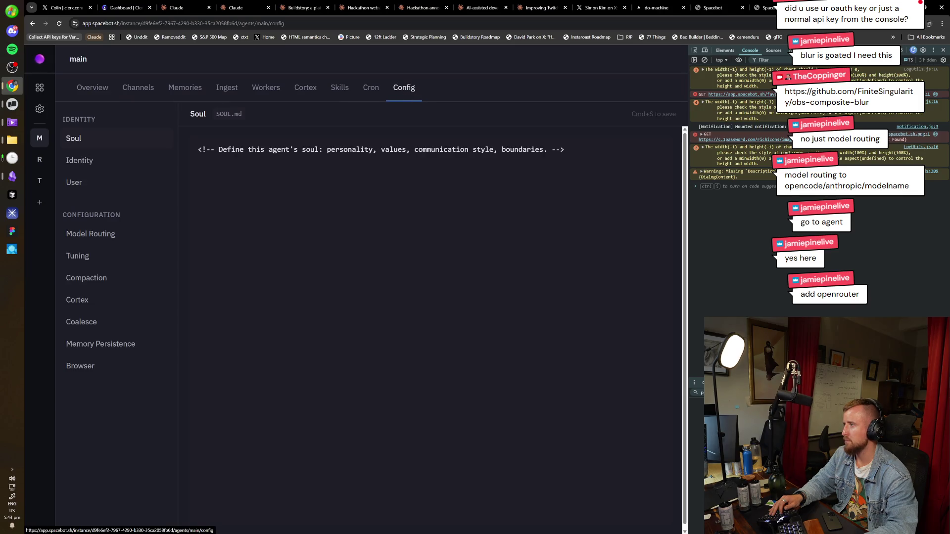
click(108, 240)
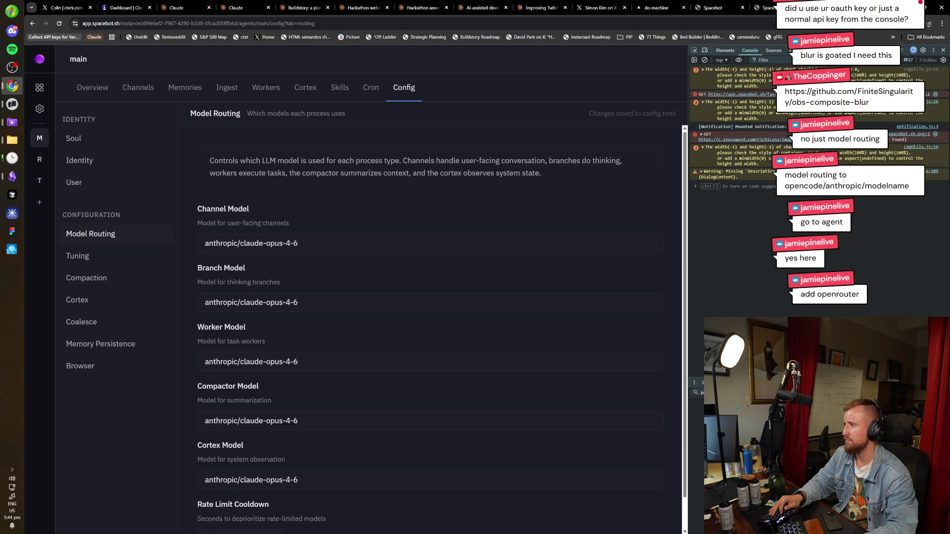
Set Channel Model to OpenRouter Claude Sonnet 4 and Branch Model to OpenRouter Claude Opus 4
triple_click(316, 243)
text(anthropic/claude-sonnet-4-20250514)
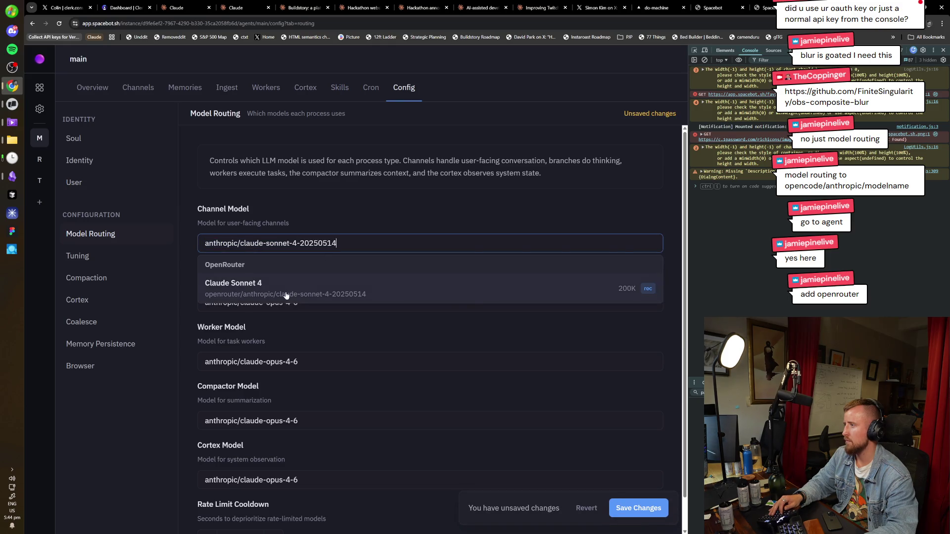
click(286, 295)
triple_click(302, 302)
key(BackSpace)
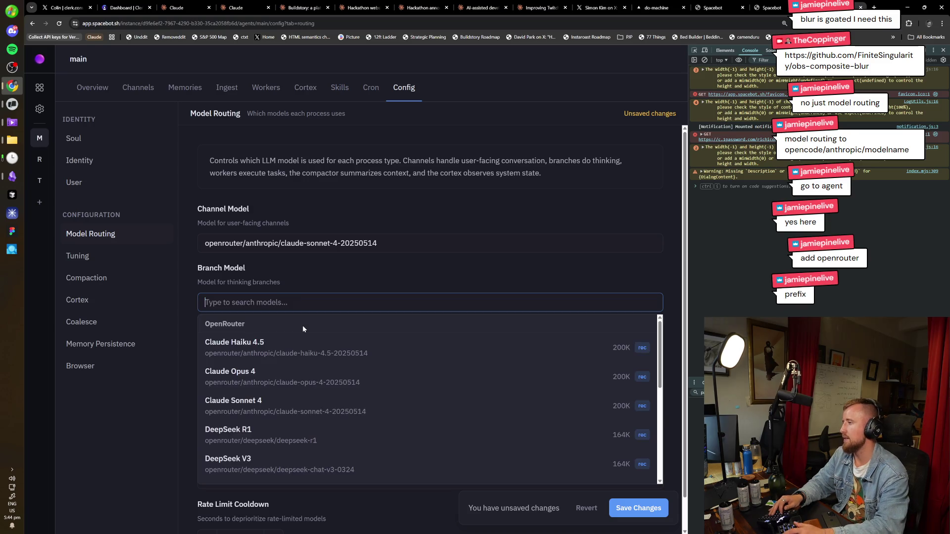
scroll(317, 389, down, 1)
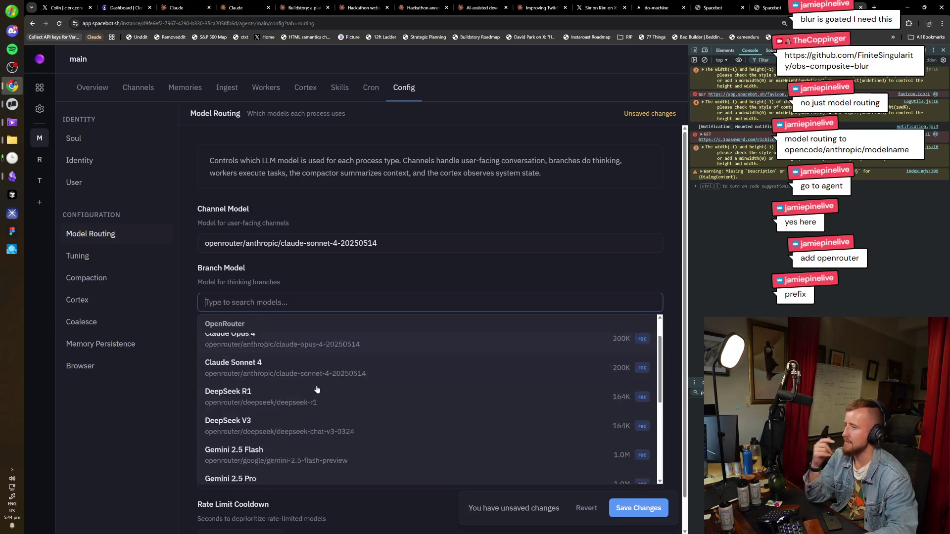
scroll(317, 389, down, 5)
scroll(312, 390, up, 6)
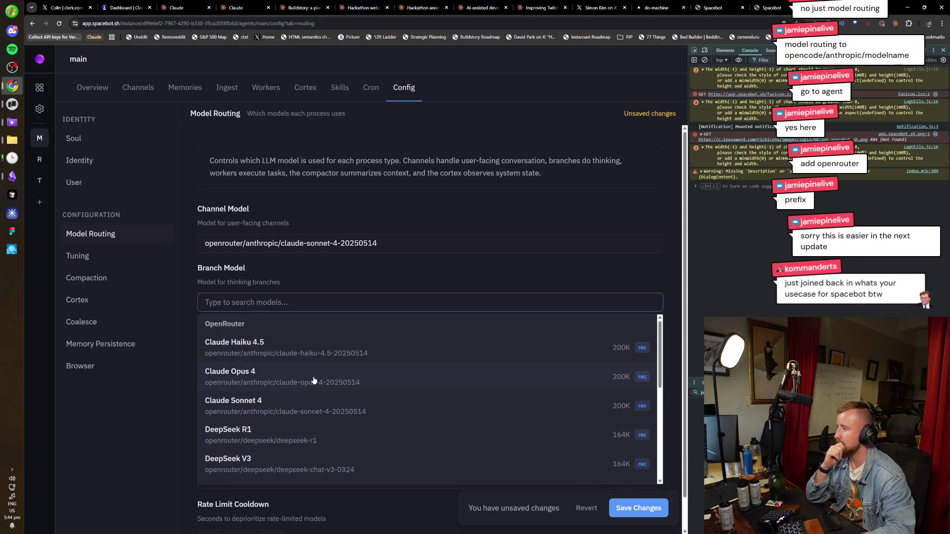
click(314, 380)
Copy the Branch Model's OpenRouter Opus 4 id and paste it into Channel Model
key(ctrl+a)
key(ctrl+c)
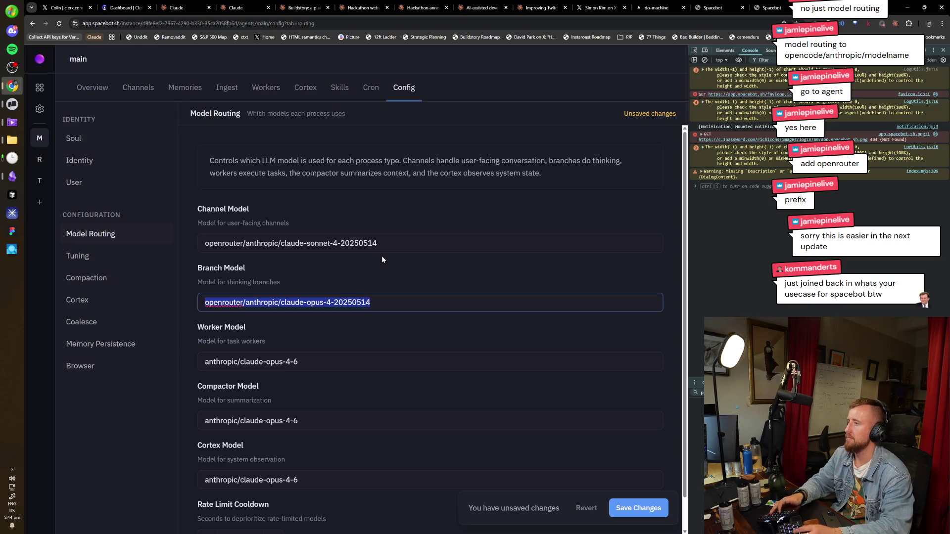
key(shift+Tab)
key(ctrl+v)
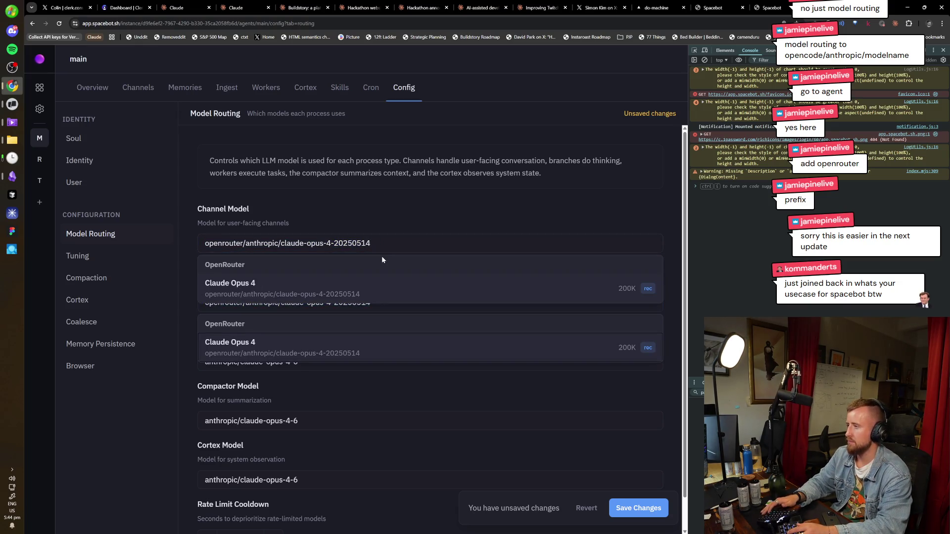
key(Escape)
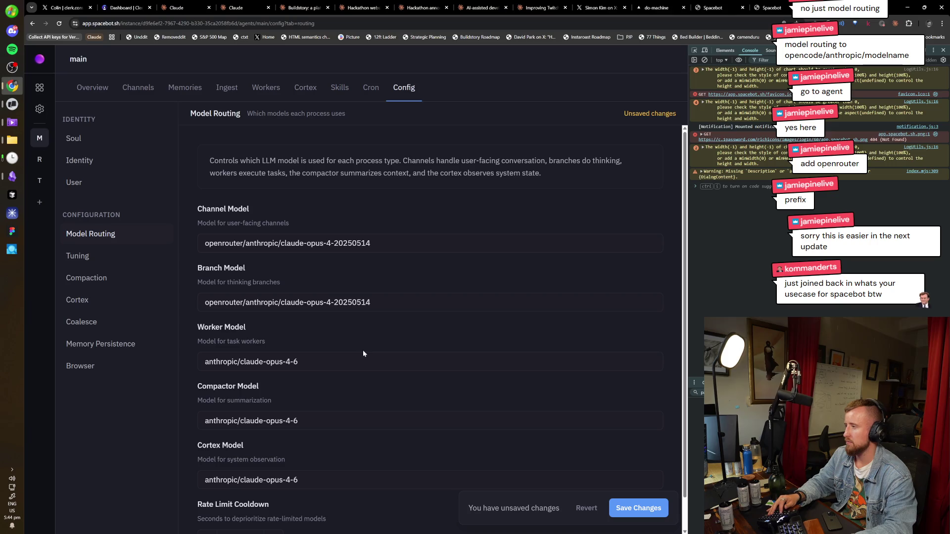
Paste openrouter/anthropic/claude-opus-4-20250514 into Worker, Compactor and Cortex Model fields, then save
click(371, 360)
key(ctrl+a)
key(ctrl+v)
key(Tab)
key(ctrl+a)
key(ctrl+v)
key(Tab)
key(ctrl+a)
key(ctrl+v)
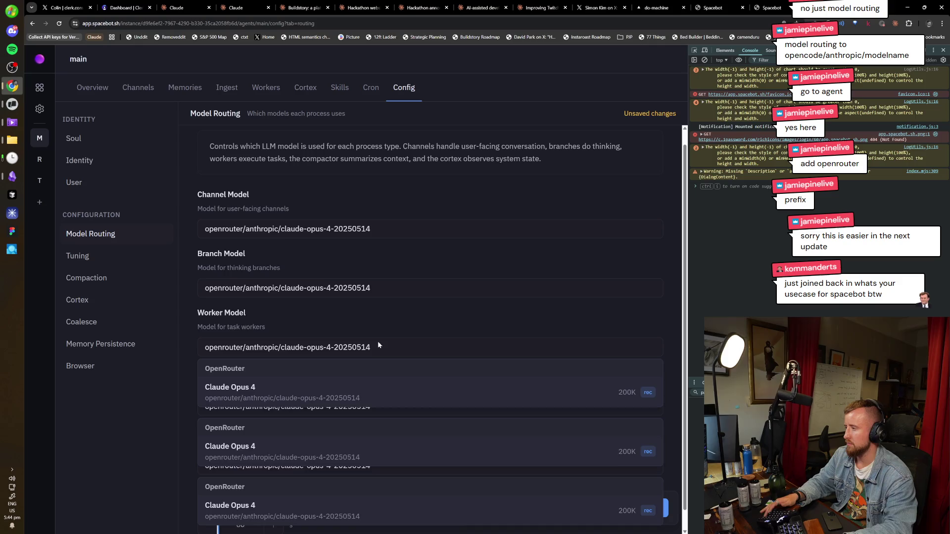
scroll(409, 277, down, 1)
click(466, 232)
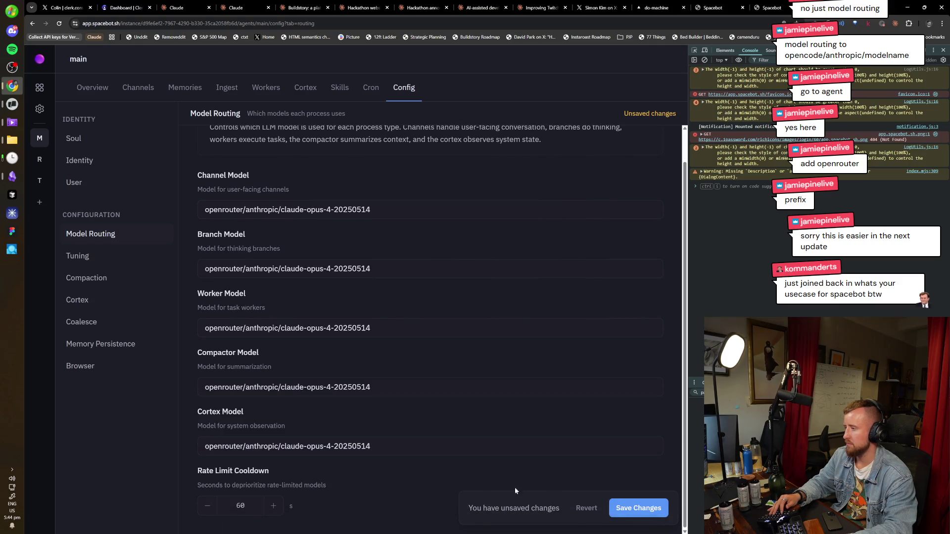
click(637, 508)
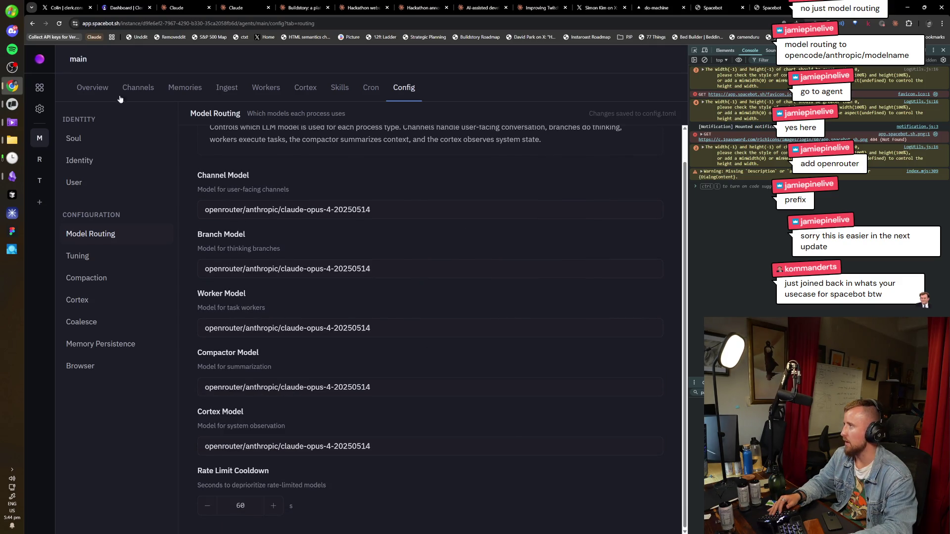
Open the main agent's general Discord channel
click(42, 90)
click(196, 284)
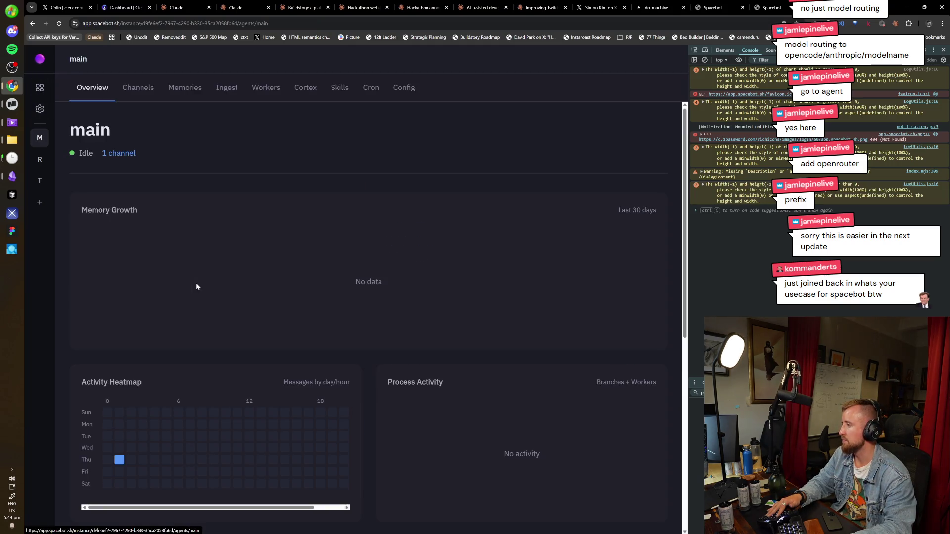
click(141, 89)
click(181, 210)
Send 'test' to the Cortex, which returns a missing OpenRouter API key error, then open Settings
text(test)
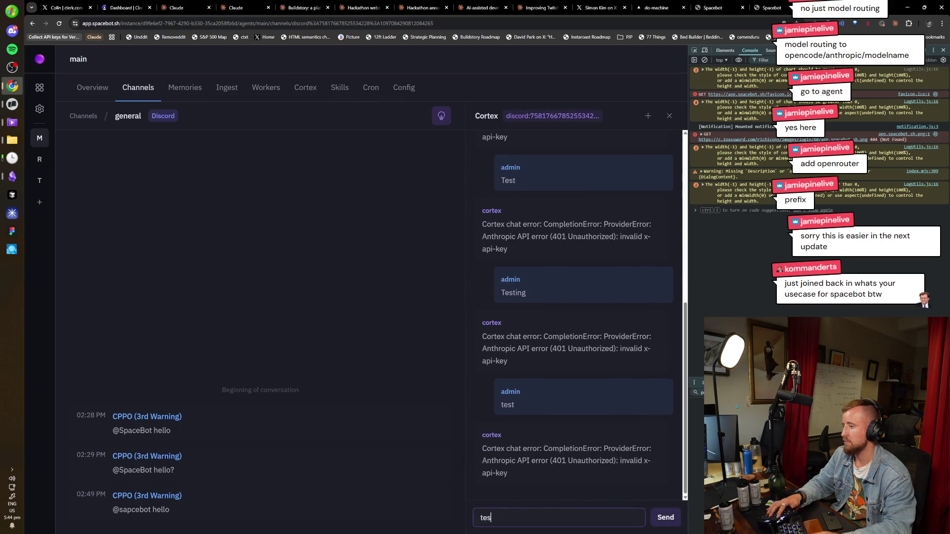
key(Return)
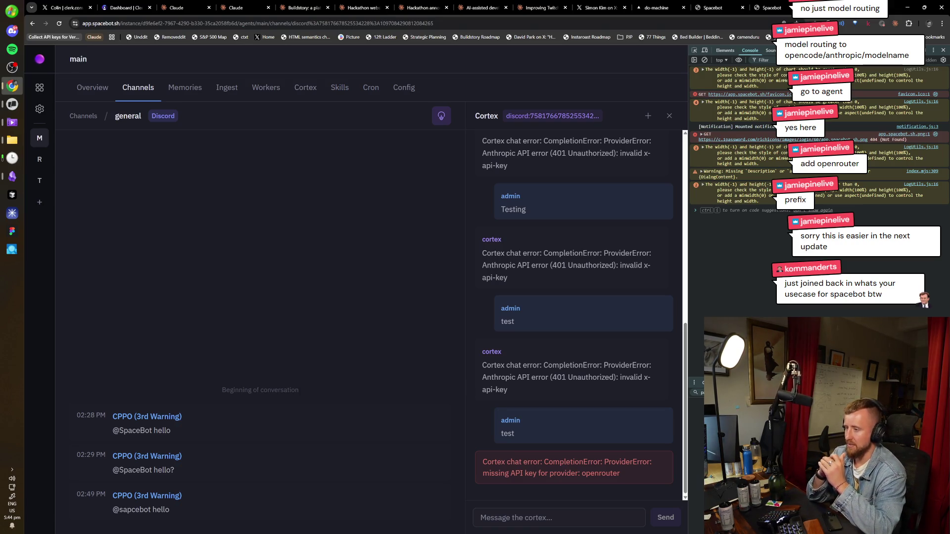
click(40, 109)
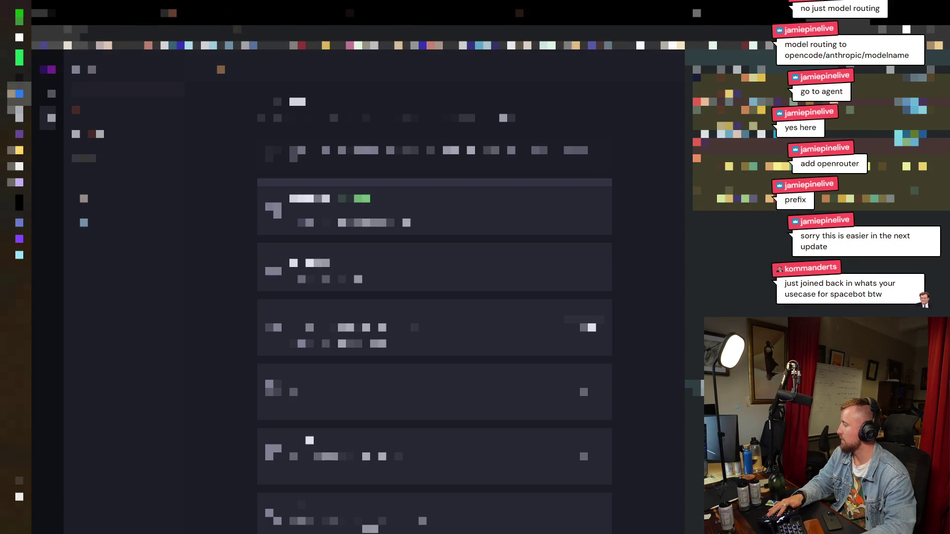
Open the raw Config File in Settings, scroll through it and select part of the text
click(99, 222)
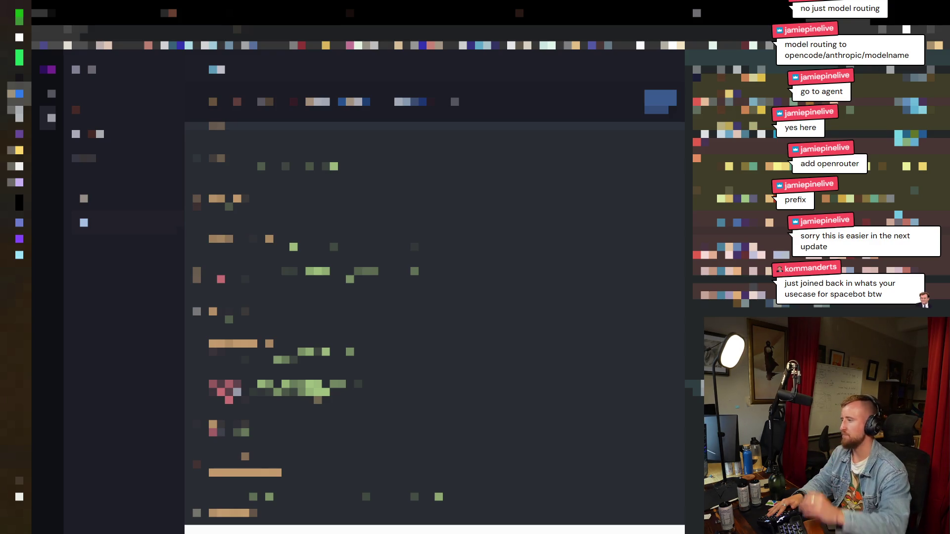
scroll(434, 321, down, 5)
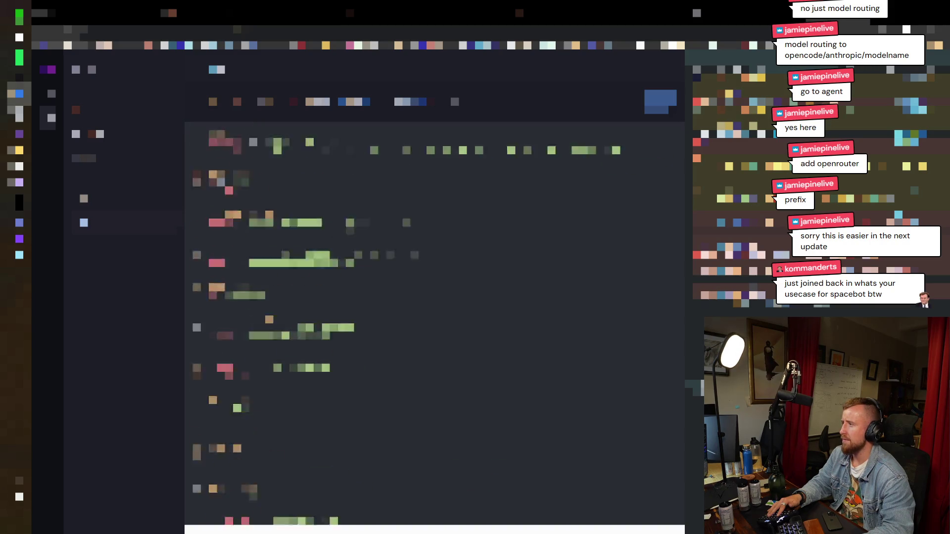
scroll(434, 322, down, 3)
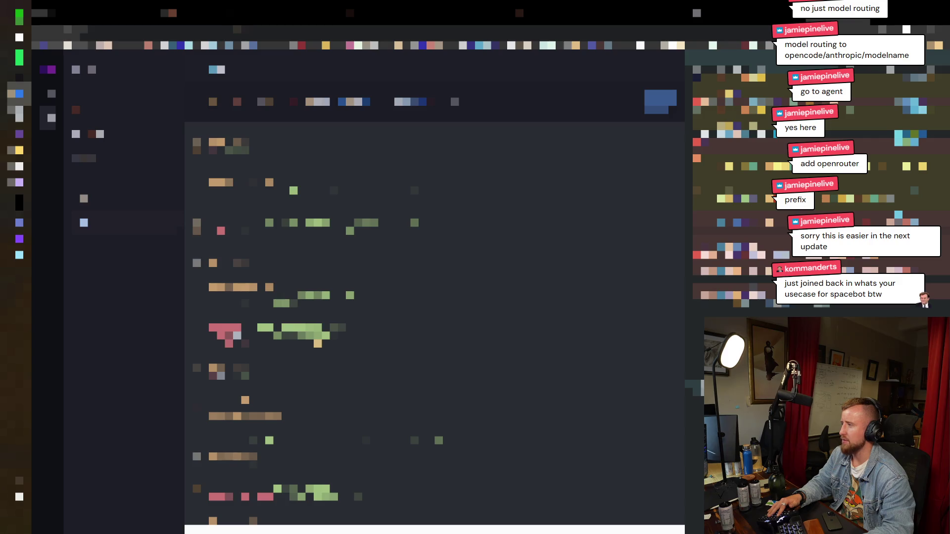
scroll(435, 321, down, 3)
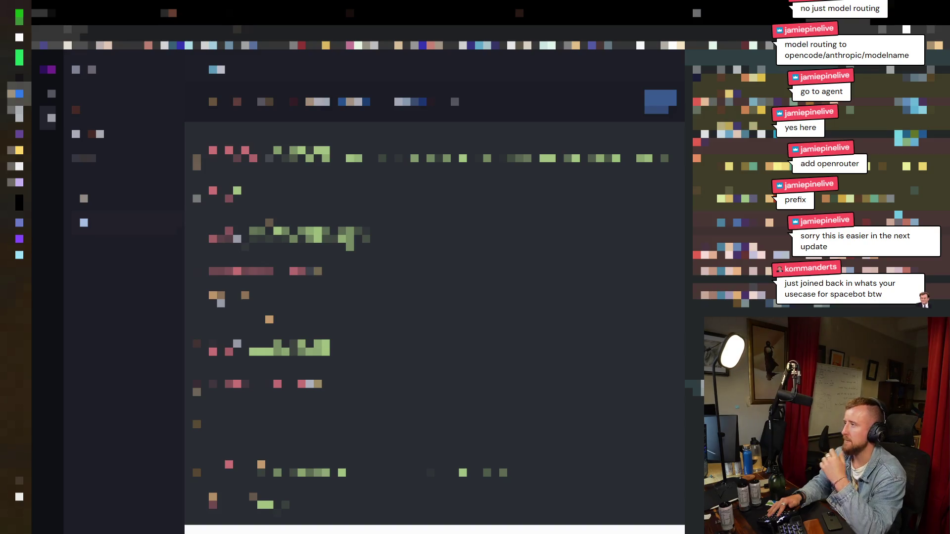
scroll(434, 321, down, 3)
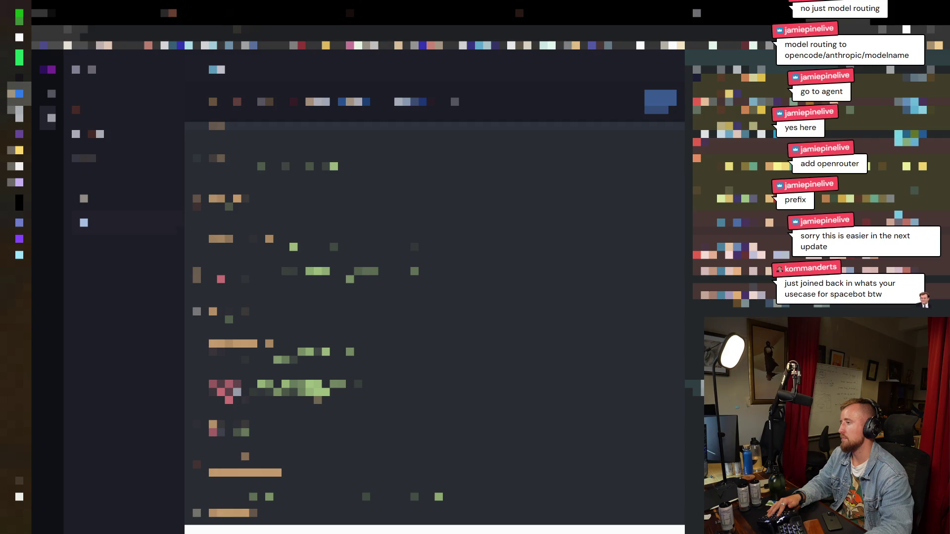
key(shift+Up)
key(shift+Up)
key(shift+Up)
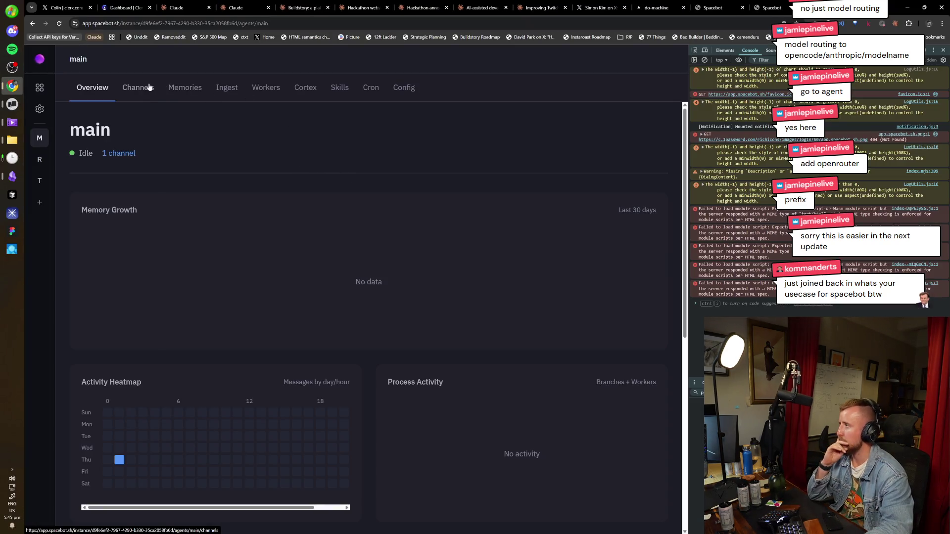
Open the general channel and send 'test' to its Cortex chat
click(144, 87)
click(124, 165)
text(test)
key(Return)
Select and copy the missing OpenRouter API key error text
drag(623, 486, 506, 450)
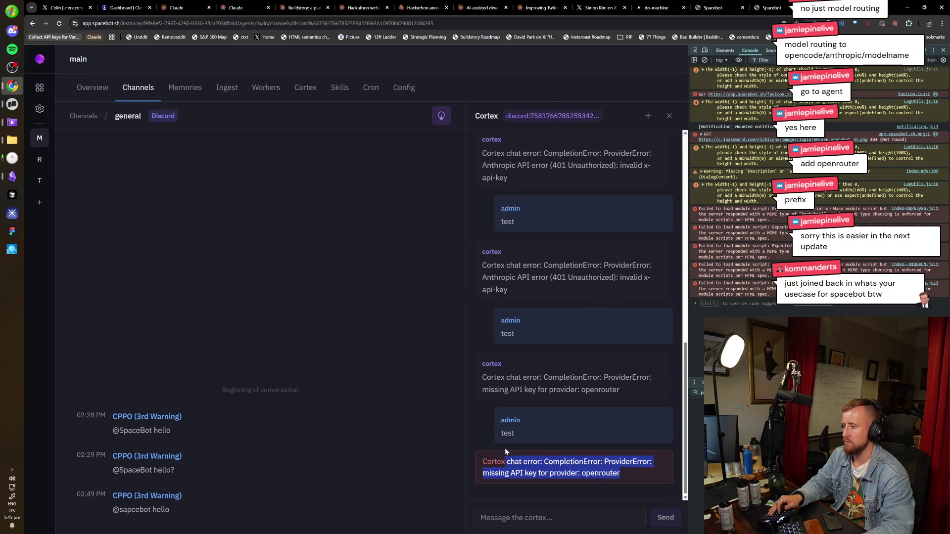
key(alt+Tab)
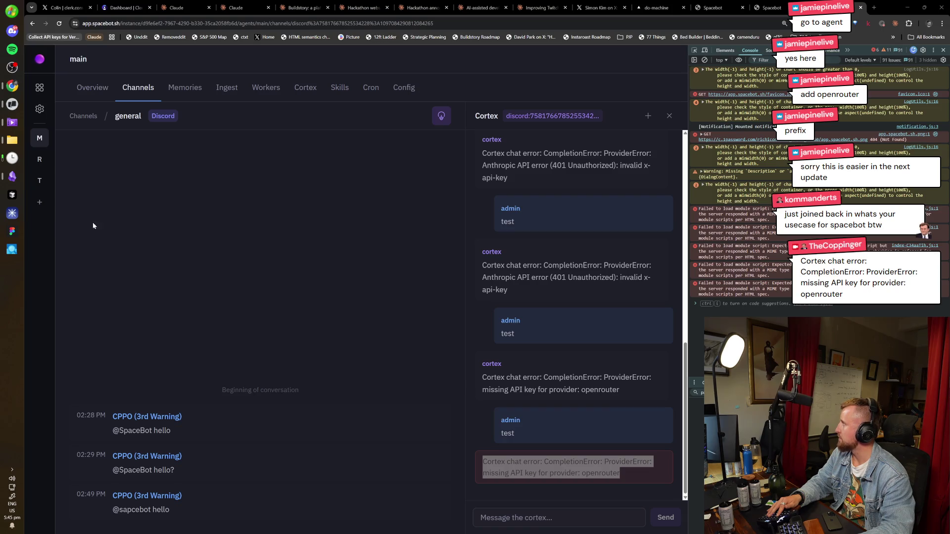
click(395, 273)
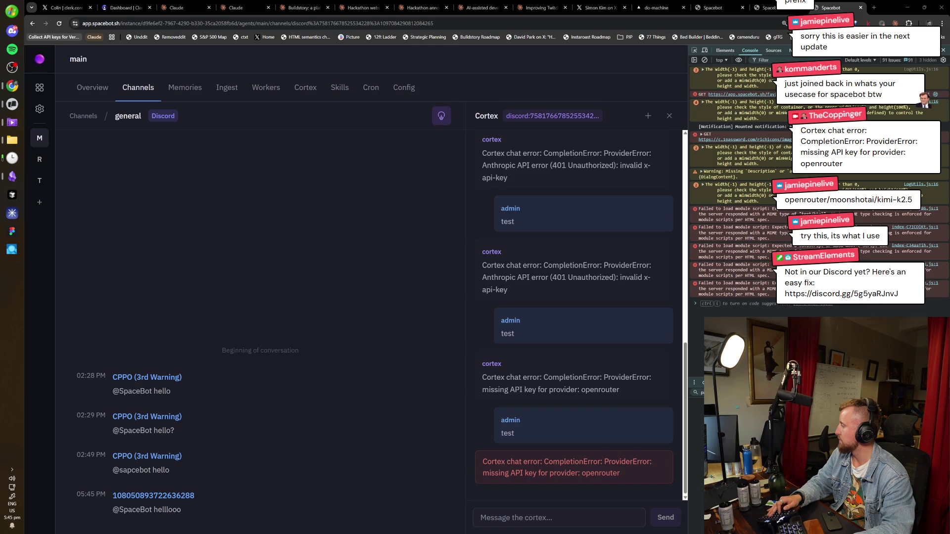
In Model Routing, set Channel Model to Kimi K2.5 and copy its openrouter/moonshotai/kimi-k2.5 path
click(405, 89)
click(104, 233)
click(208, 244)
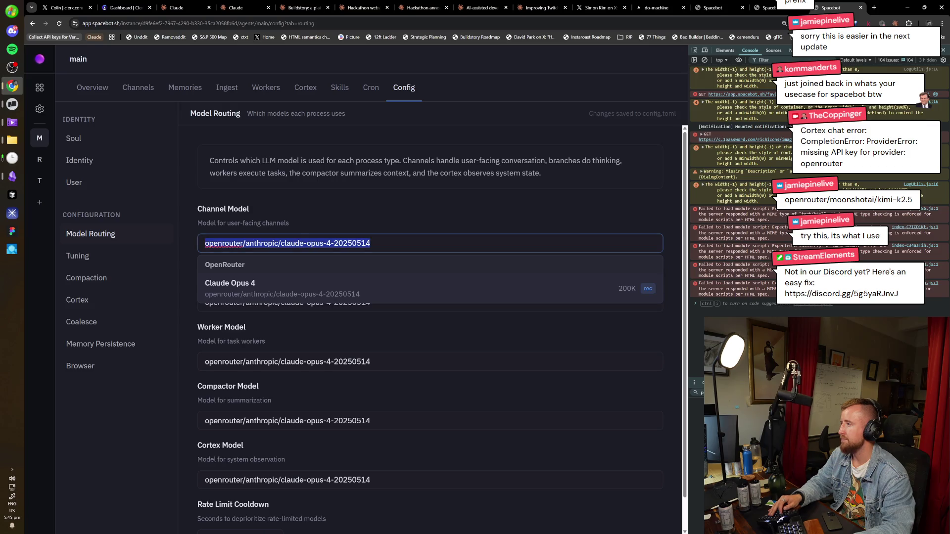
text(open)
text(moo)
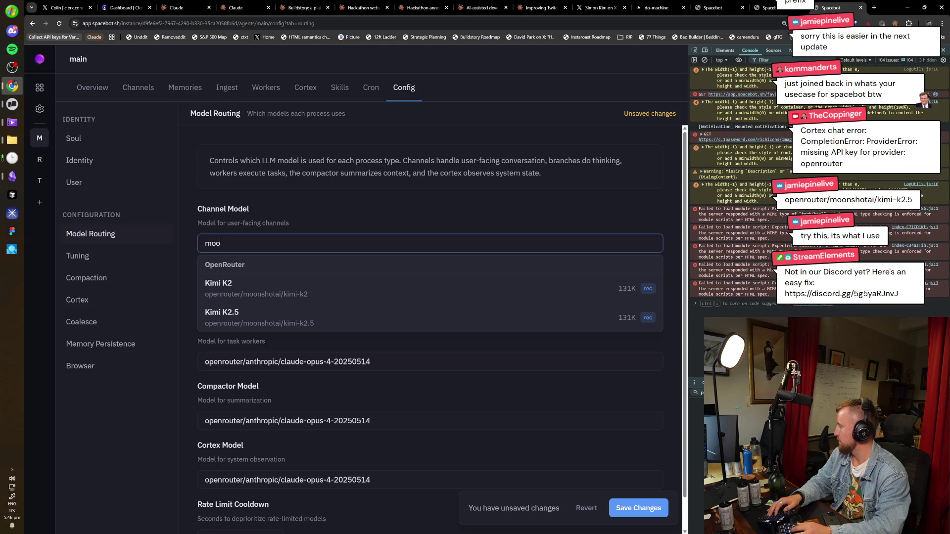
click(286, 319)
key(ctrl+a)
key(ctrl+c)
Paste the kimi-k2.5 path into Branch, Worker, Compactor and Cortex models and save
key(Tab)
key(ctrl+v)
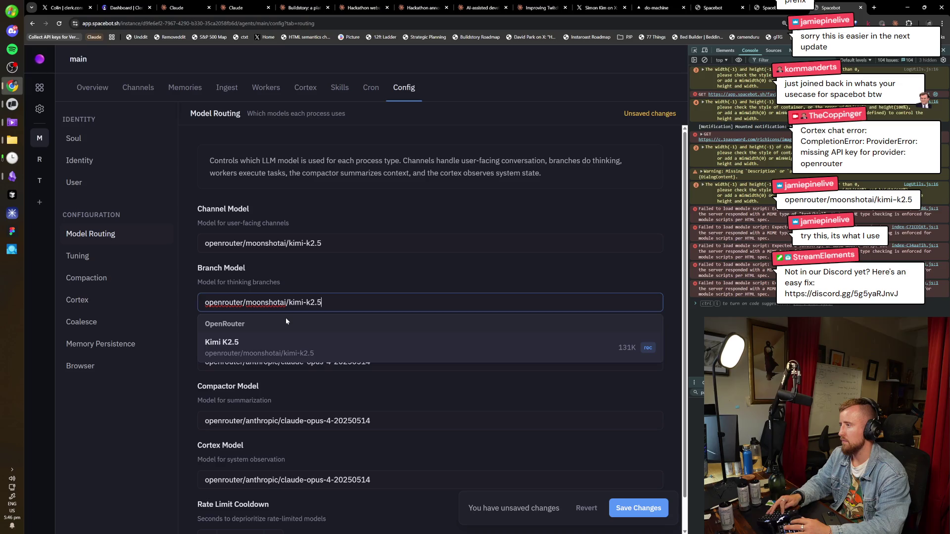
key(Tab)
key(ctrl+v)
key(Tab)
key(ctrl+v)
key(Tab)
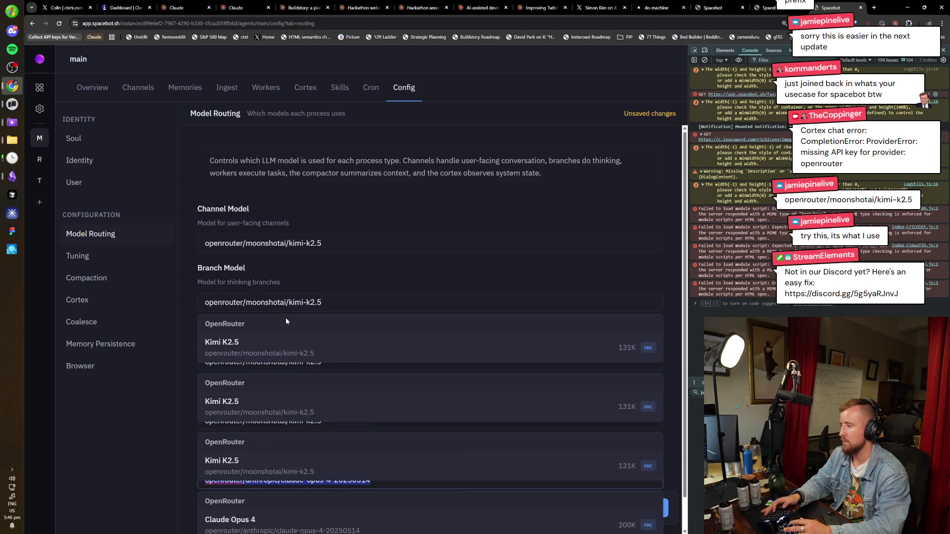
key(ctrl+v)
key(Tab)
click(604, 473)
click(638, 508)
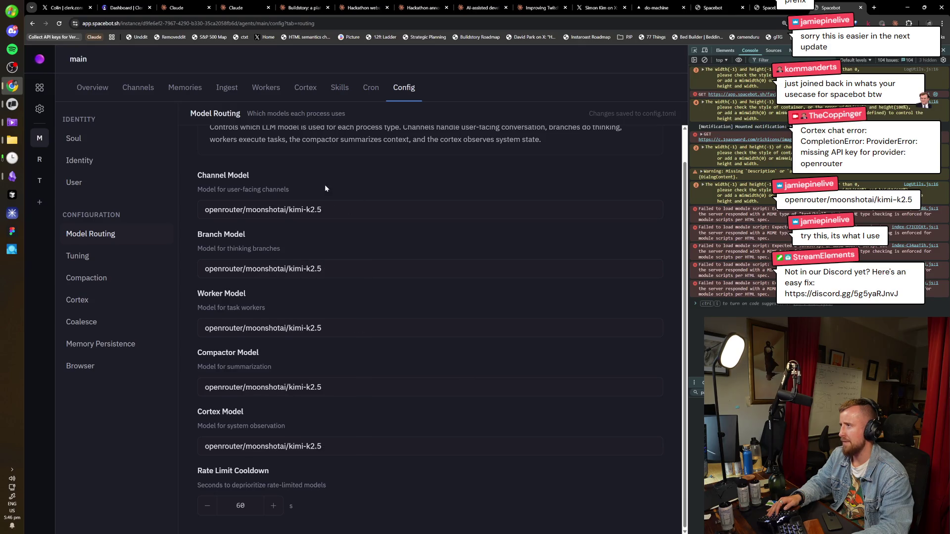
scroll(324, 189, up, 1)
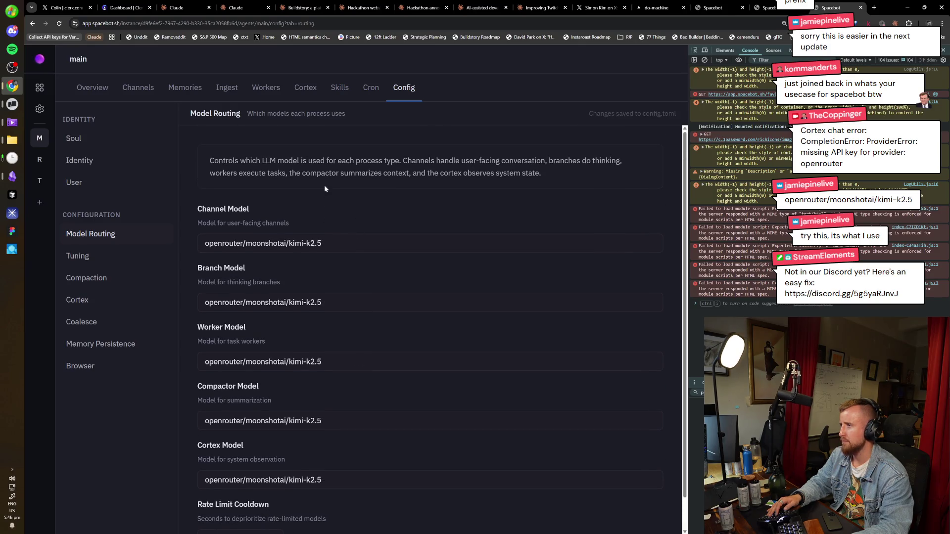
Review the configured LLM providers list in instance Settings
click(42, 111)
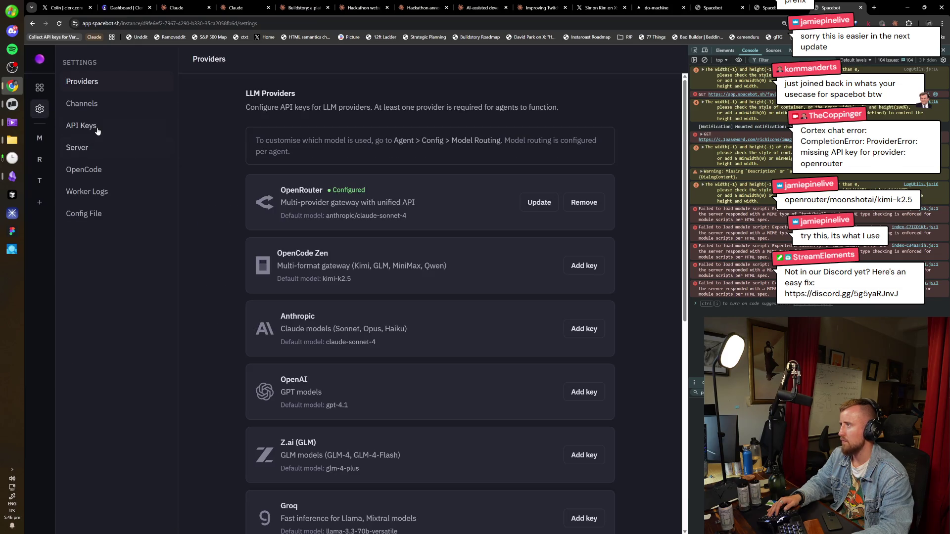
scroll(471, 279, down, 4)
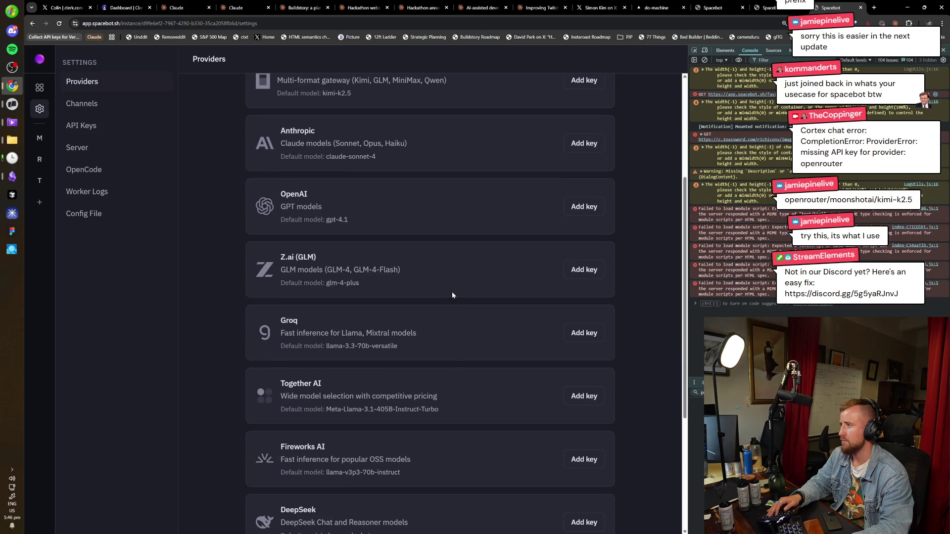
scroll(452, 292, down, 2)
scroll(446, 295, down, 3)
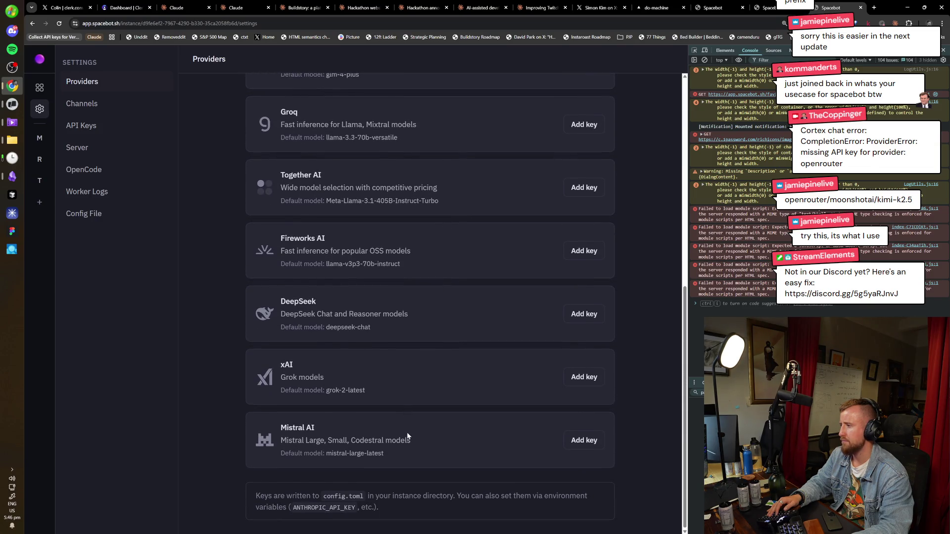
scroll(407, 434, up, 6)
scroll(405, 432, up, 2)
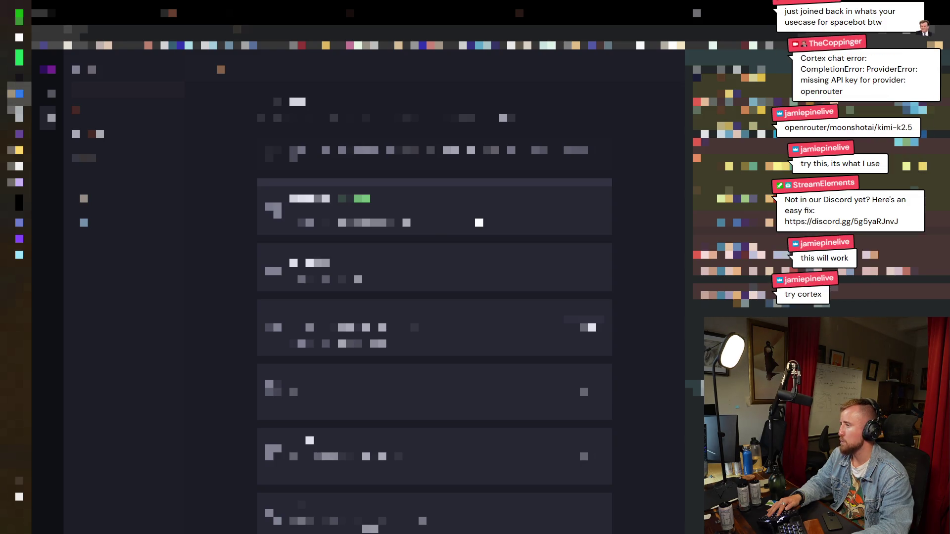
Open the main agent's general Discord channel
click(40, 87)
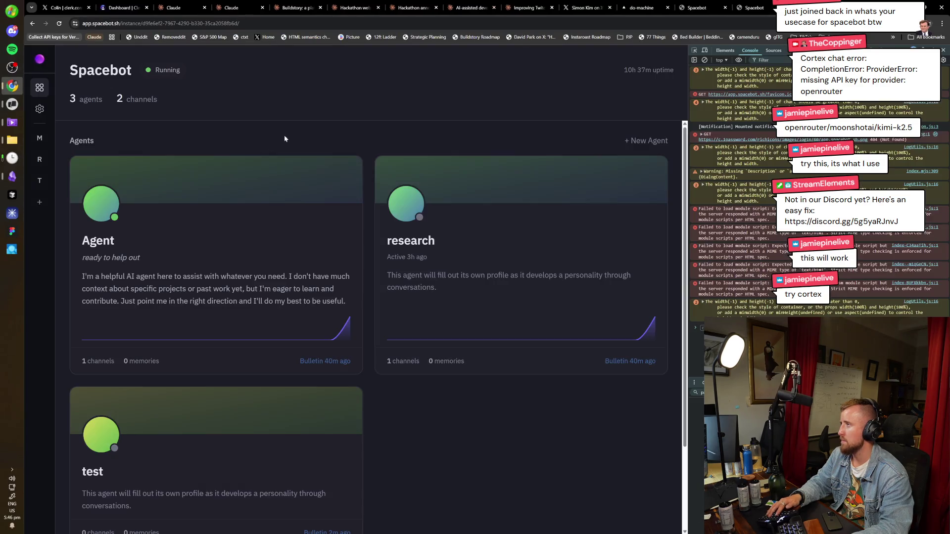
click(213, 192)
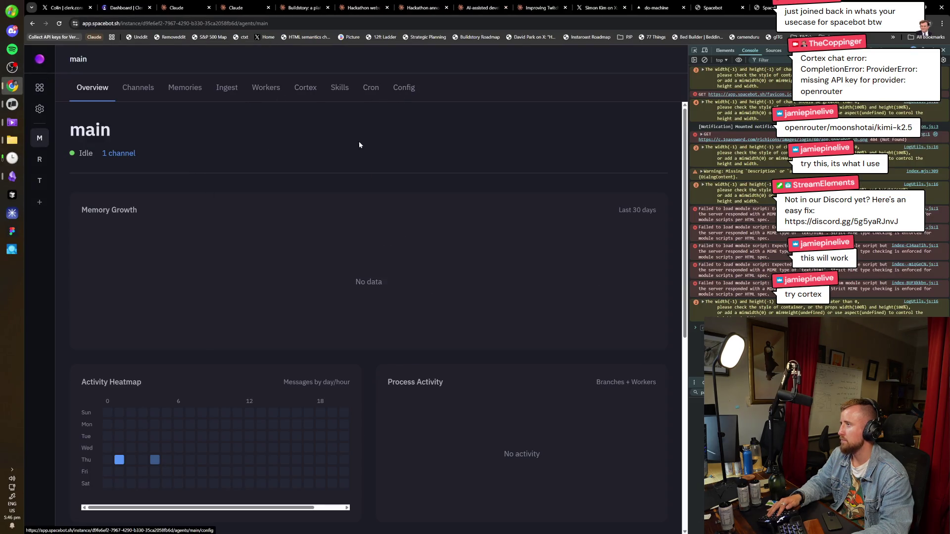
click(138, 87)
click(195, 184)
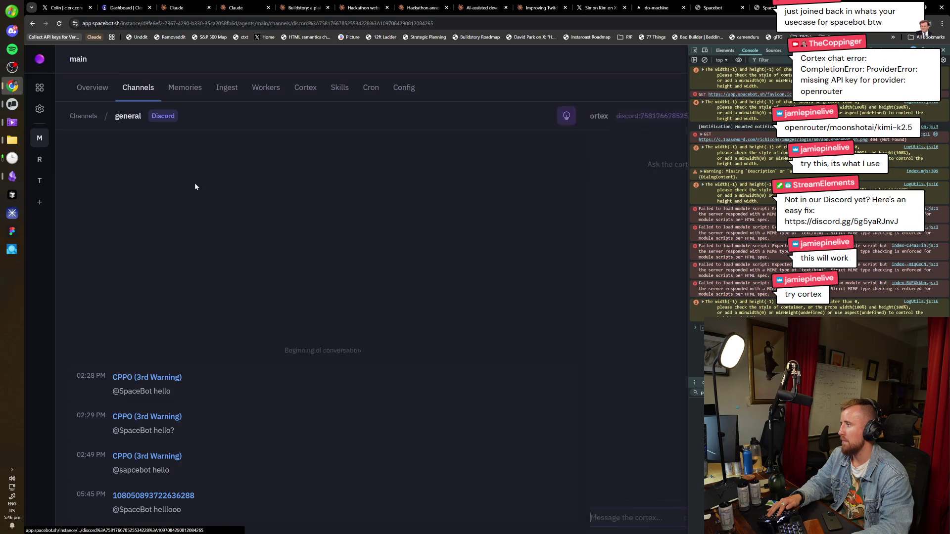
Send 'test' in the channel's Cortex chat, still getting the missing openrouter key error
click(442, 116)
text(test)
key(Return)
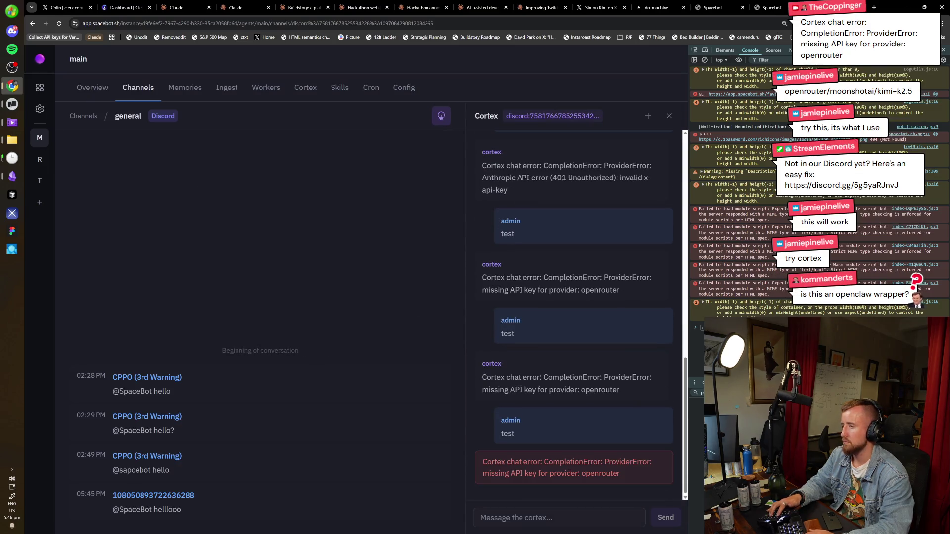
key(alt+Tab)
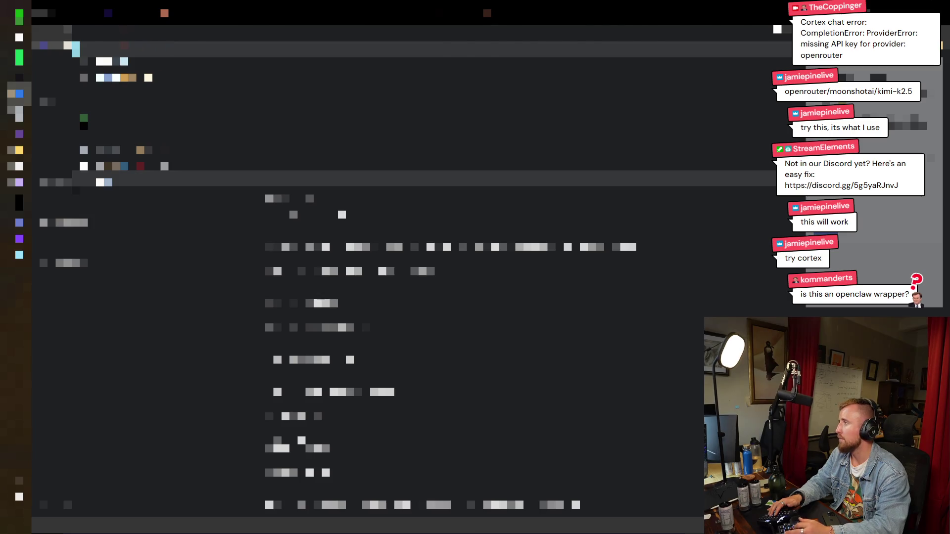
Approve the sign-in authorization in the browser so OpenRouter onboarding loads
key(alt+Tab)
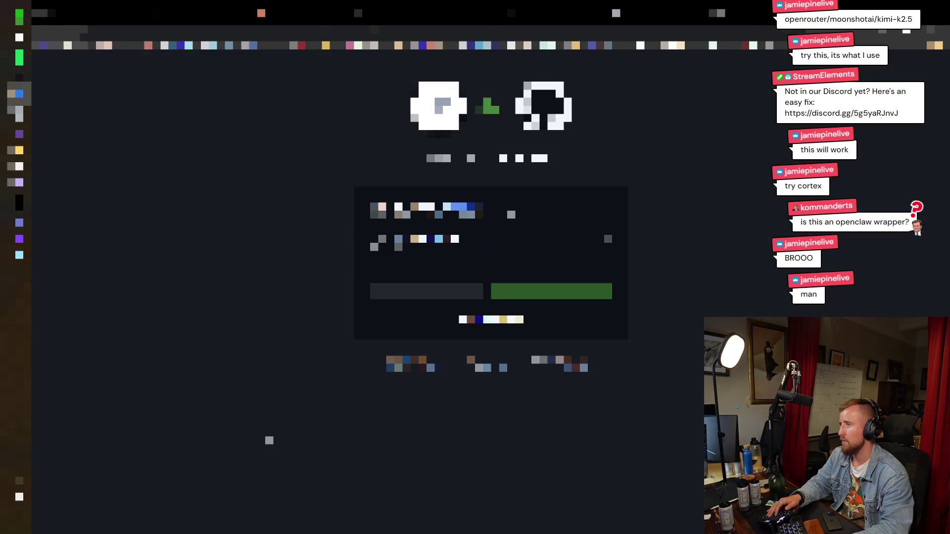
click(551, 291)
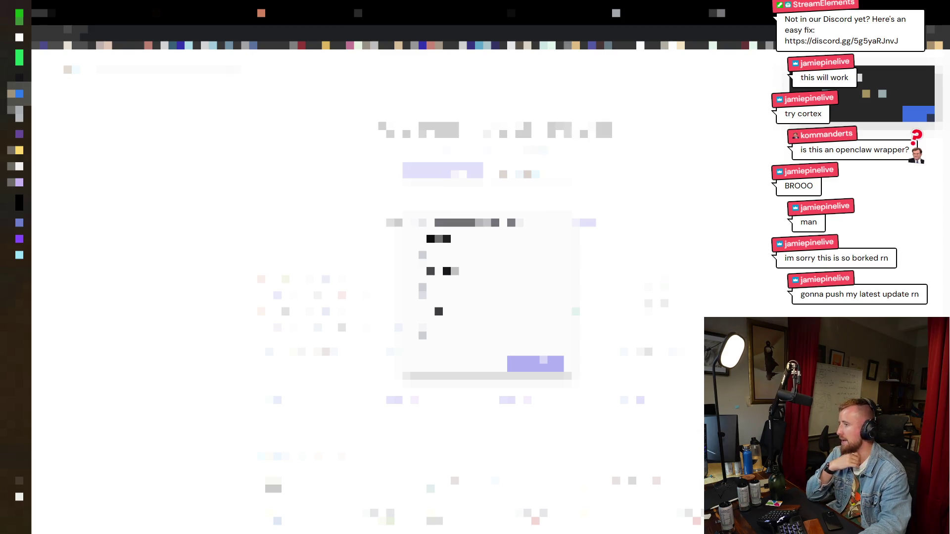
Complete the OpenRouter account onboarding options and form
click(423, 335)
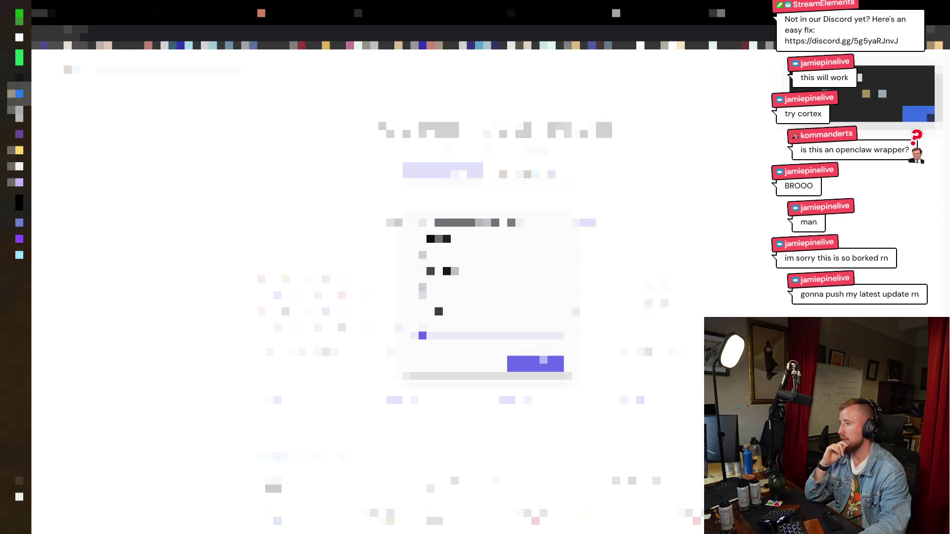
key(Return)
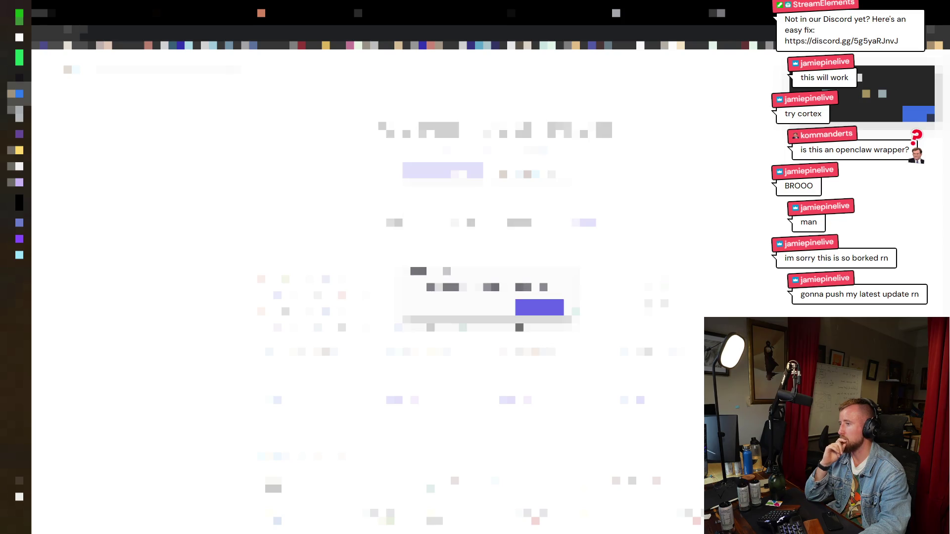
key(Return)
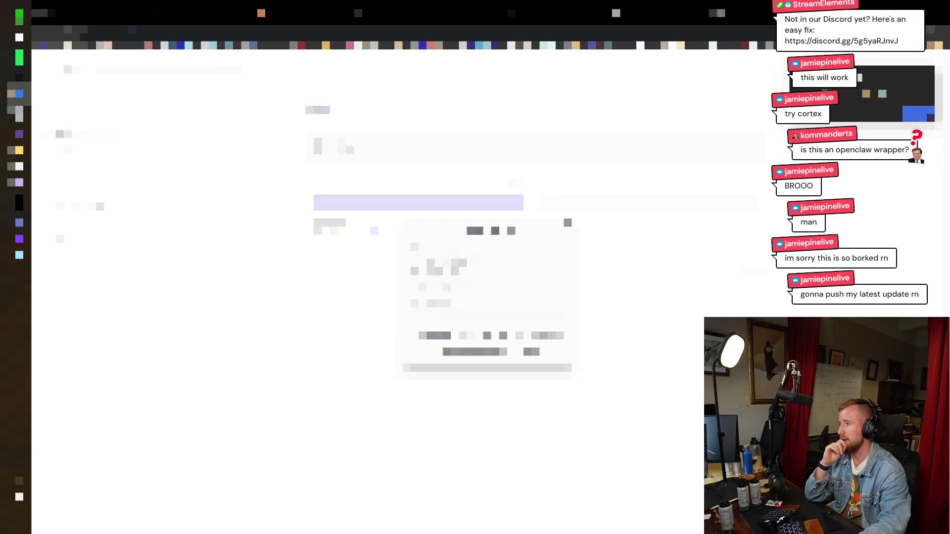
key(space)
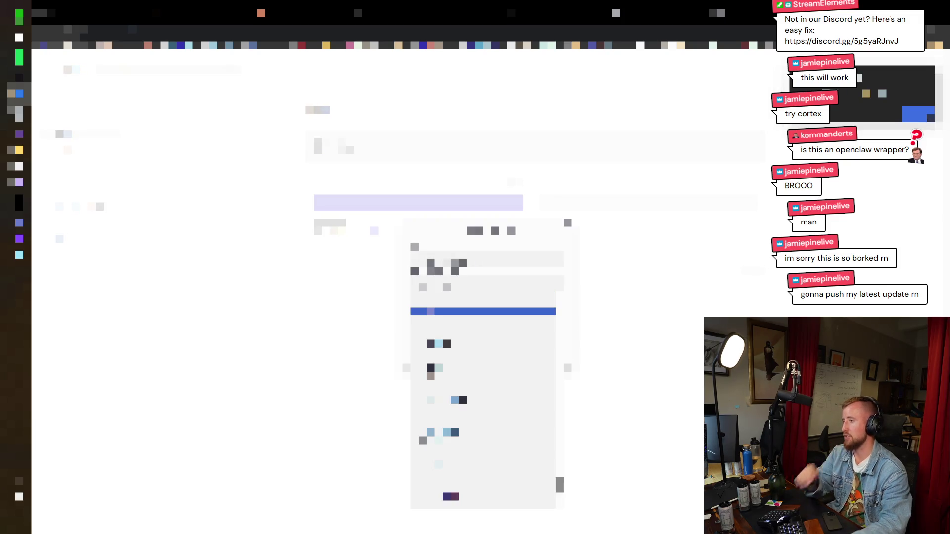
key(Down)
key(Down)
key(Return)
key(Down)
key(Return)
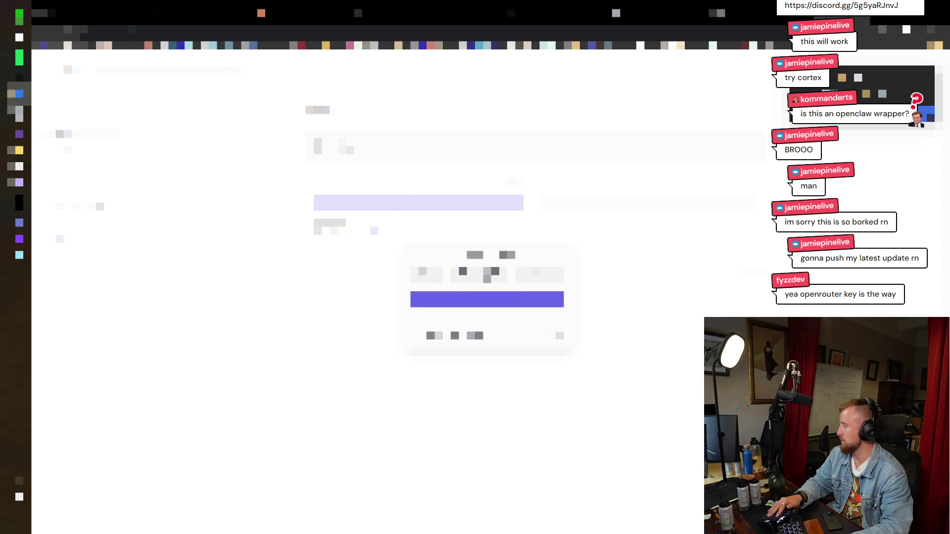
click(558, 301)
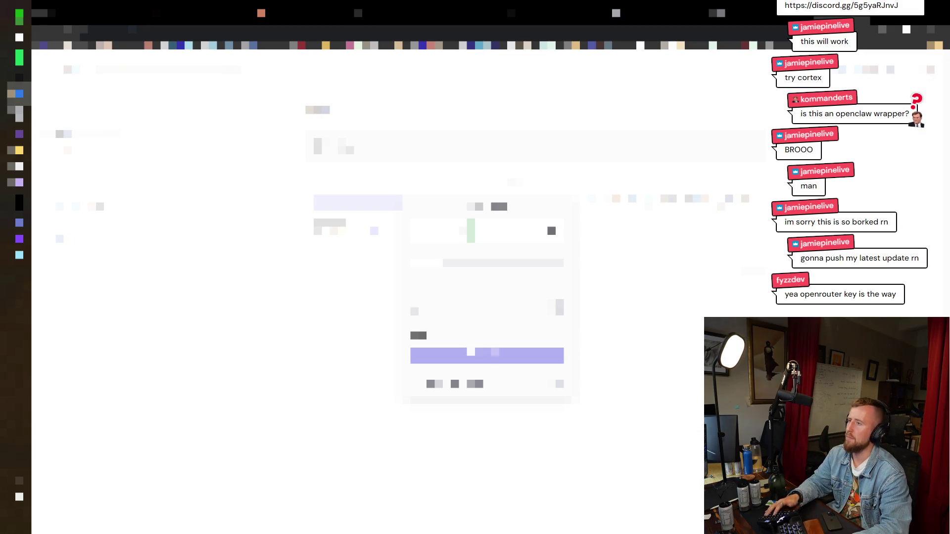
On the Keys page, create a new API key with the pasted name
key(ctrl+k)
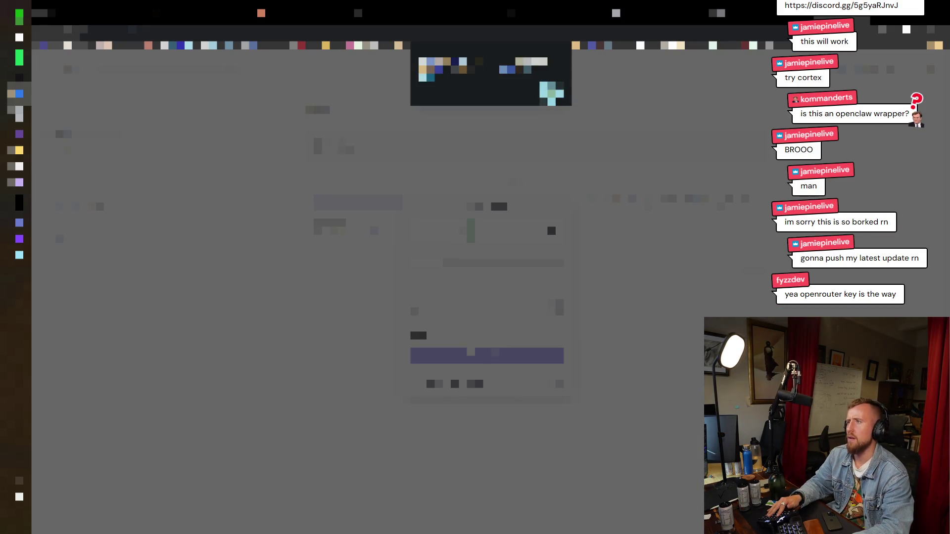
key(Escape)
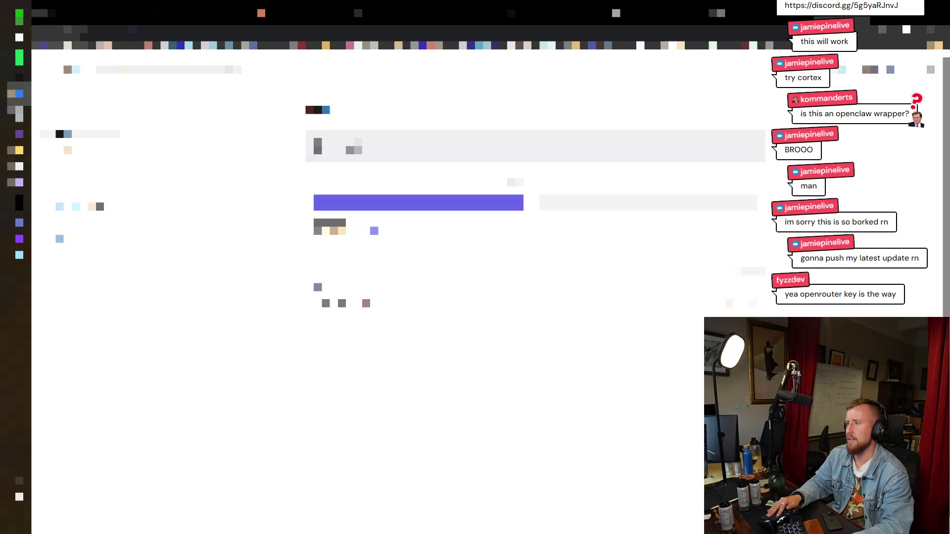
click(79, 178)
click(530, 207)
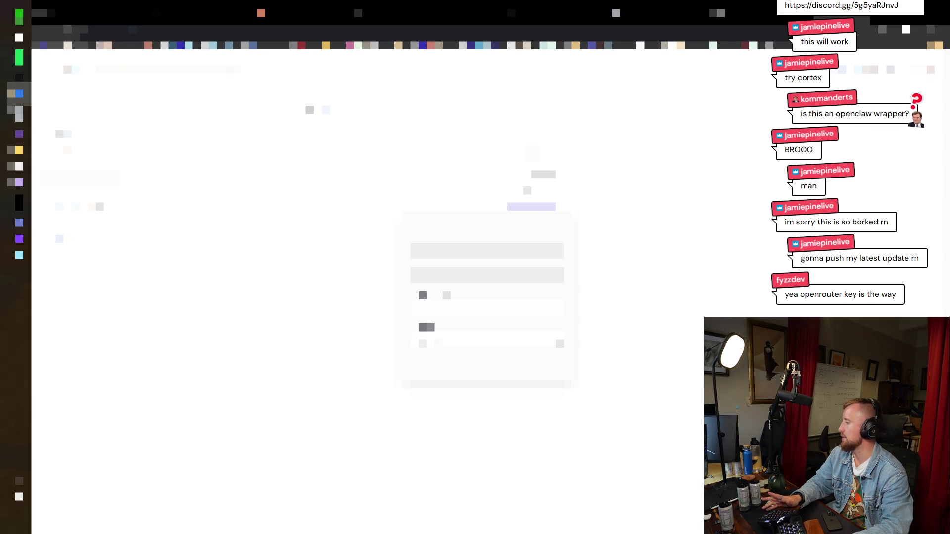
key(ctrl+v)
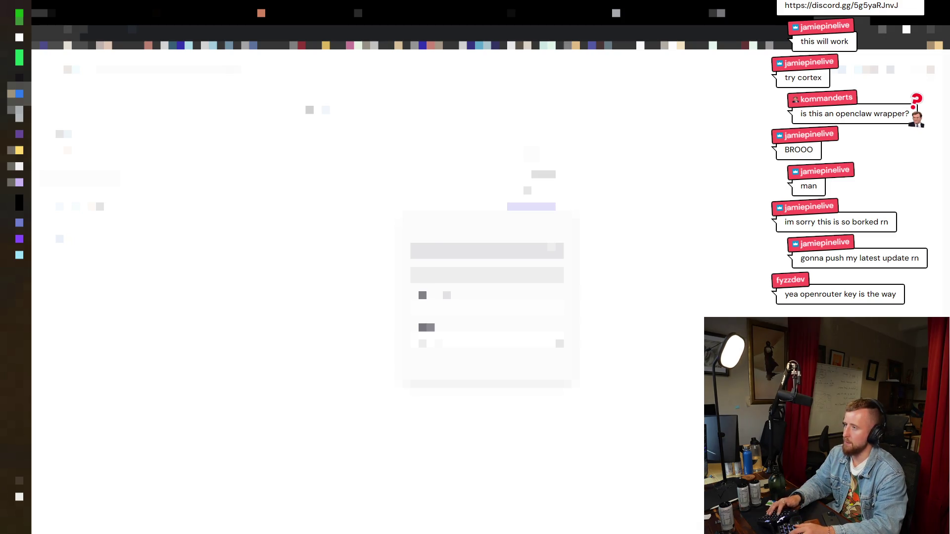
click(487, 275)
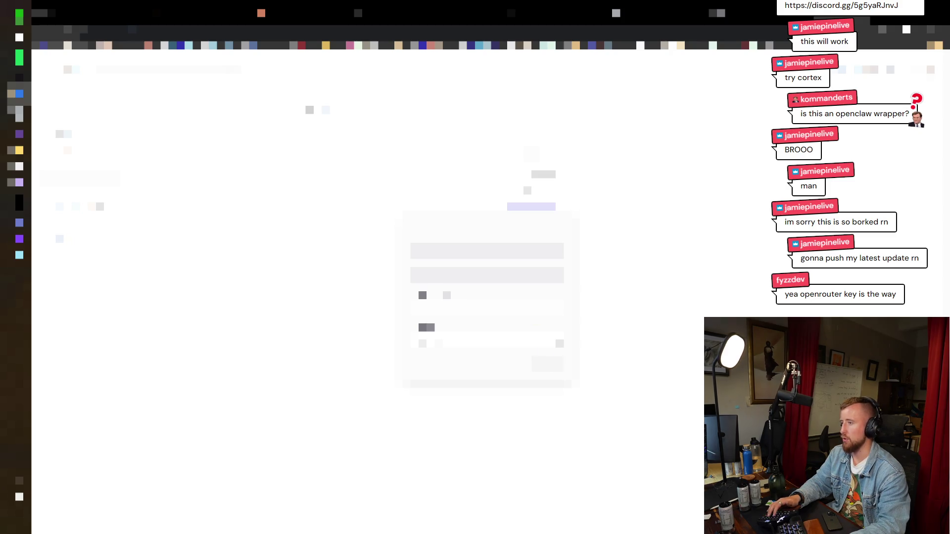
key(Return)
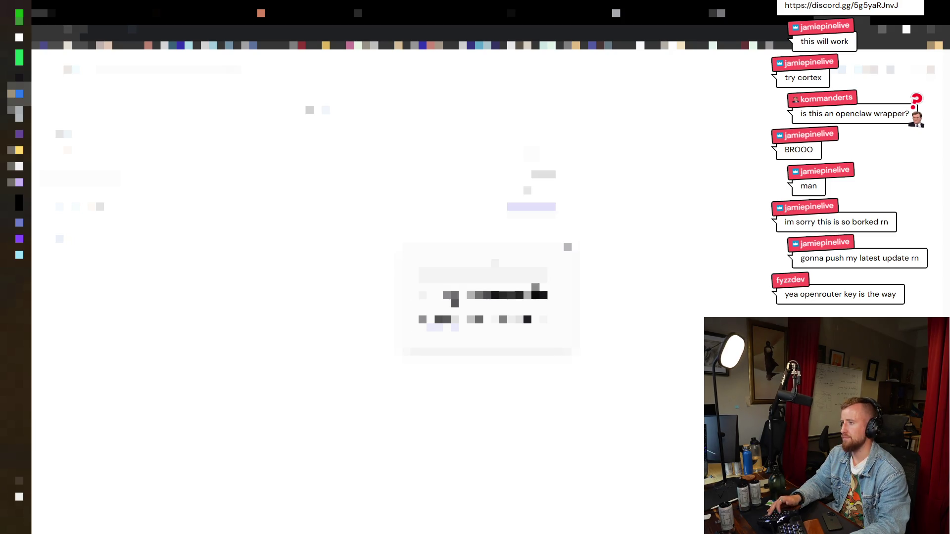
click(561, 254)
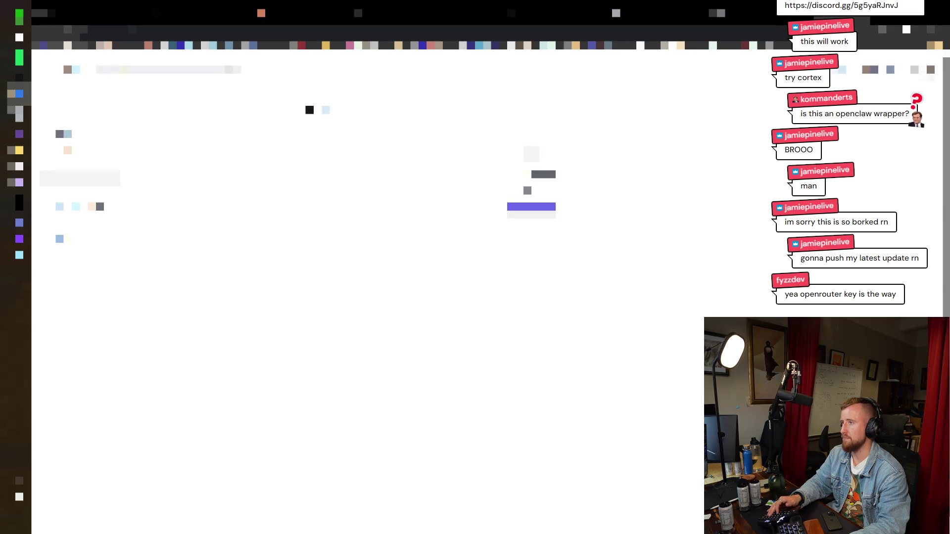
key(alt+Tab)
key(alt+Tab)
key(alt+Tab)
key(alt+Tab)
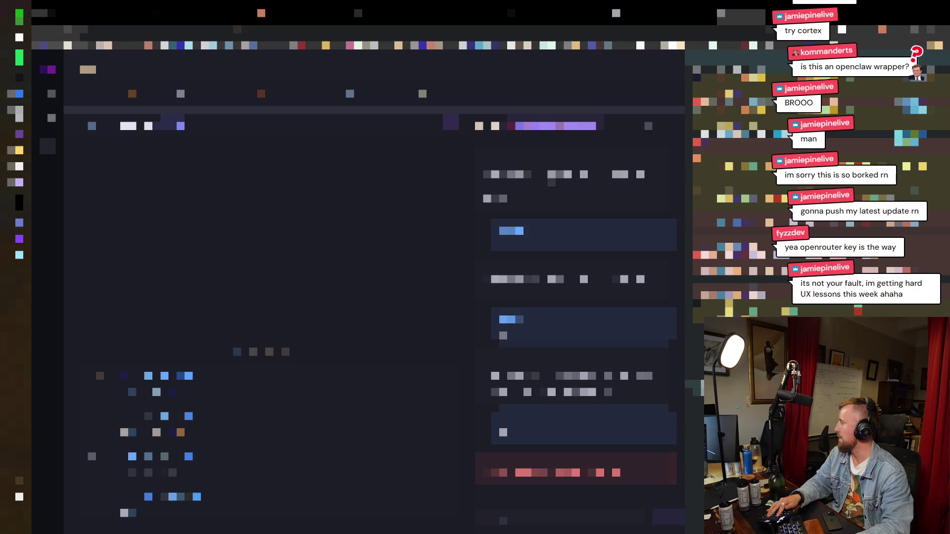
Paste the API key into OpenRouter under Settings > LLM Providers and save it
click(52, 118)
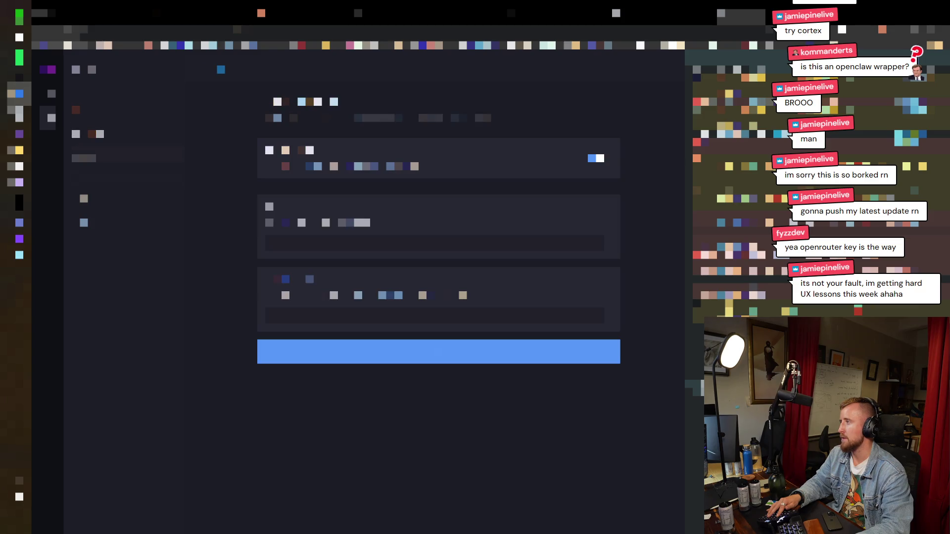
click(131, 118)
click(126, 109)
click(126, 90)
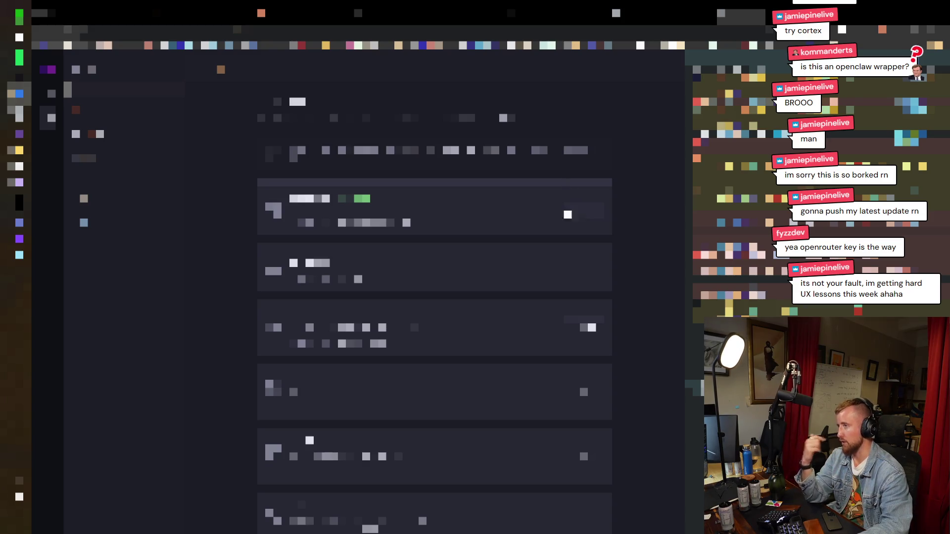
click(584, 230)
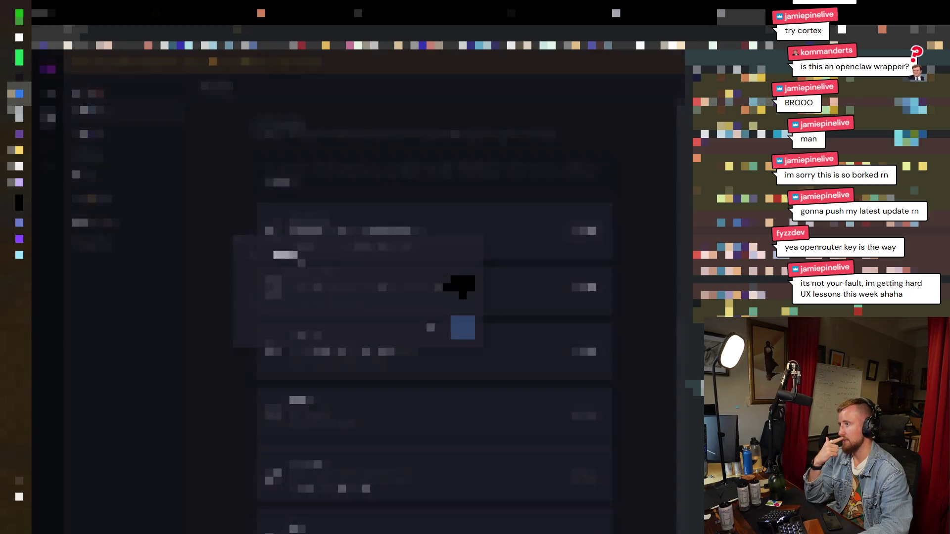
key(ctrl+v)
key(Return)
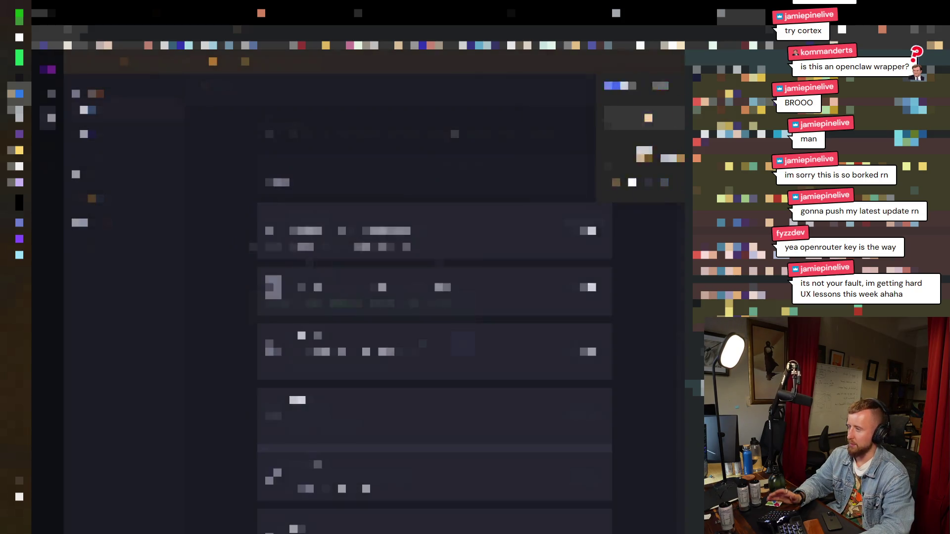
click(647, 101)
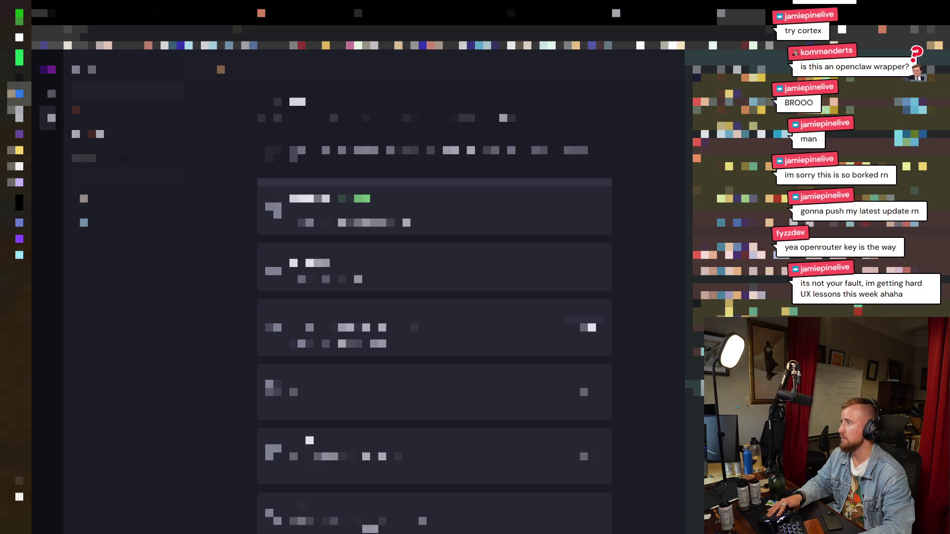
click(88, 134)
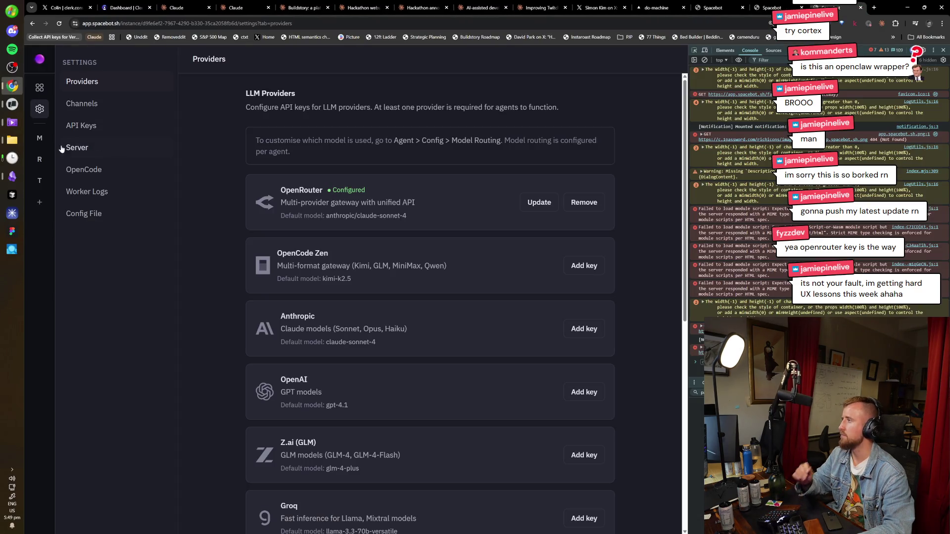
Send 'Testing' to the Cortex in the main agent's general channel
click(40, 138)
click(151, 90)
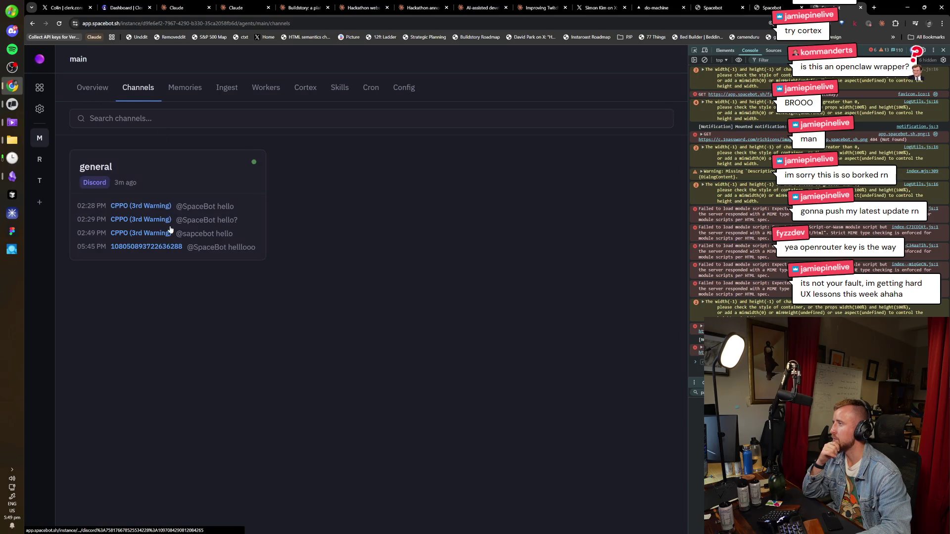
click(169, 229)
text(Tes)
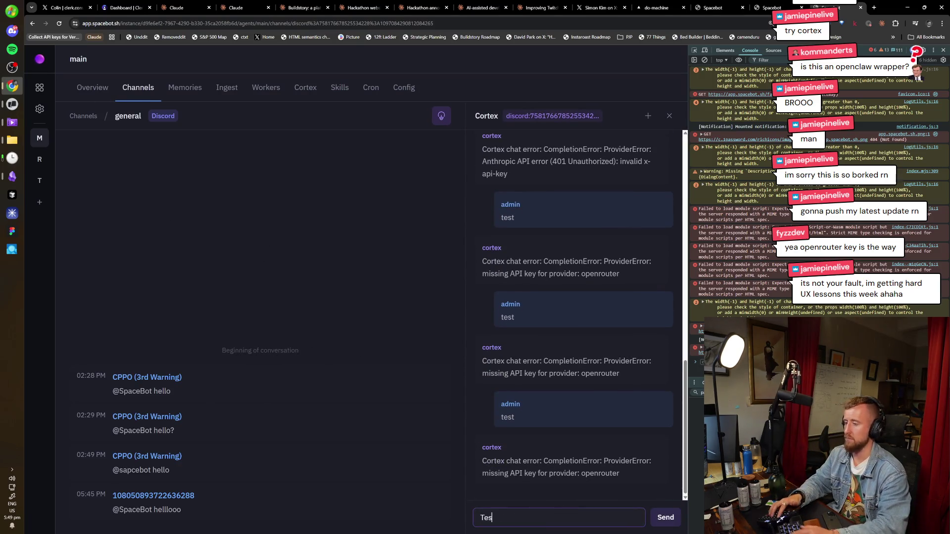
text(ting)
key(Return)
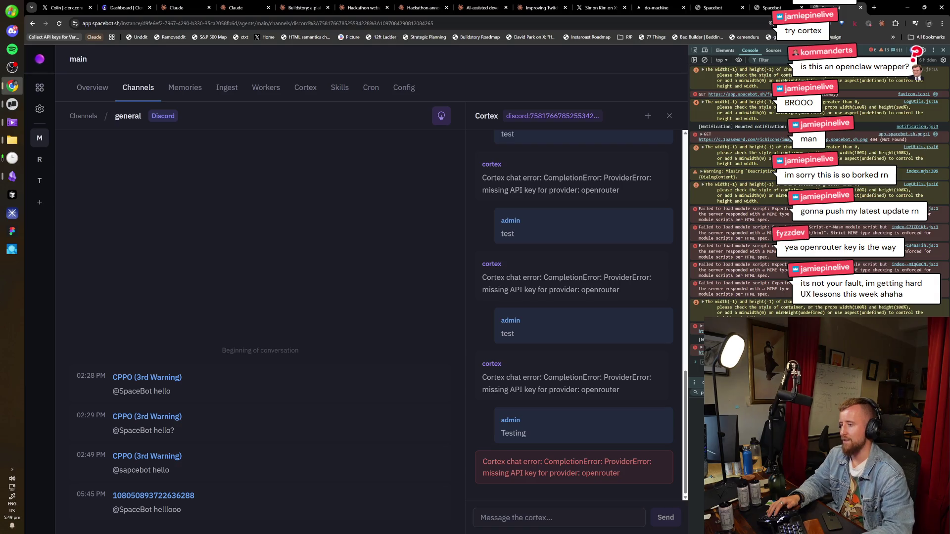
Check the main agent's Model Routing, still kimi-k2.5 for all five models
click(403, 89)
click(110, 236)
scroll(376, 281, down, 1)
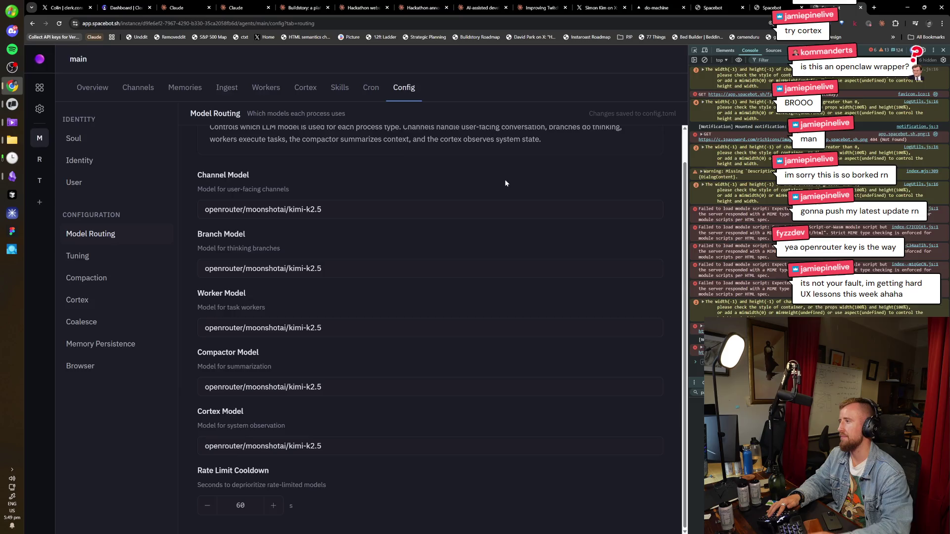
Open OpenRouter's settings page in a new browser tab
key(ctrl+t)
text(openrouter)
key(Down)
key(Down)
key(Down)
key(Up)
key(Up)
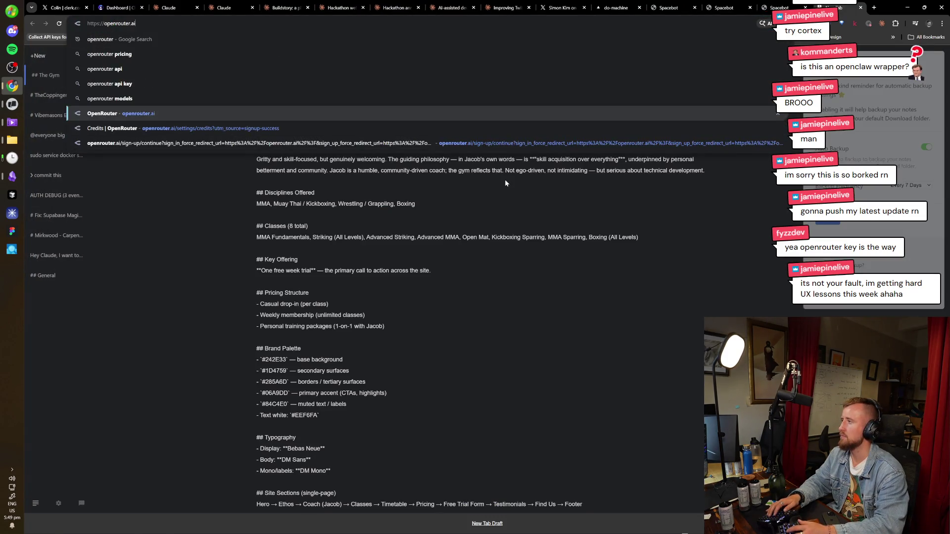
key(Down)
key(Down)
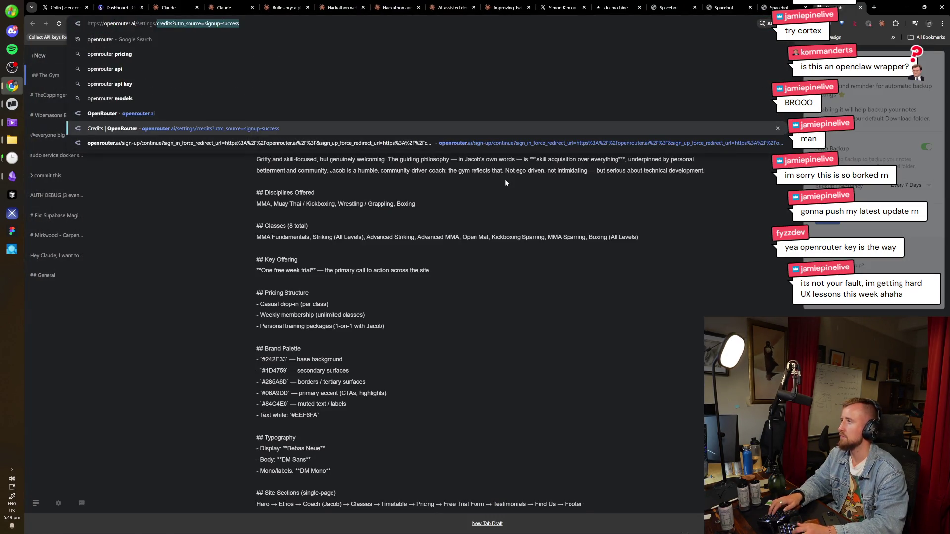
key(Return)
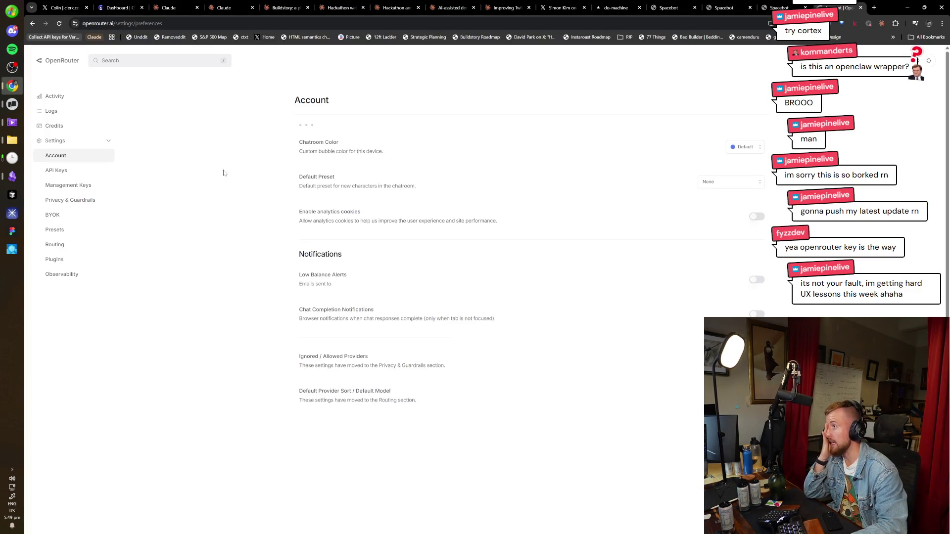
Browse OpenRouter's API Keys, Management Keys, Account, Activity and Logs pages, then return to Spacebot
click(89, 171)
click(79, 186)
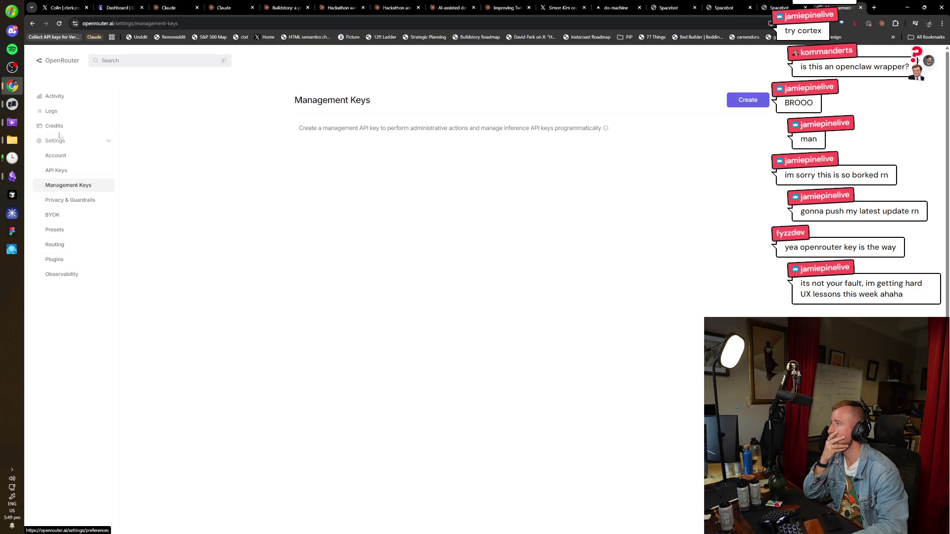
click(71, 156)
click(73, 100)
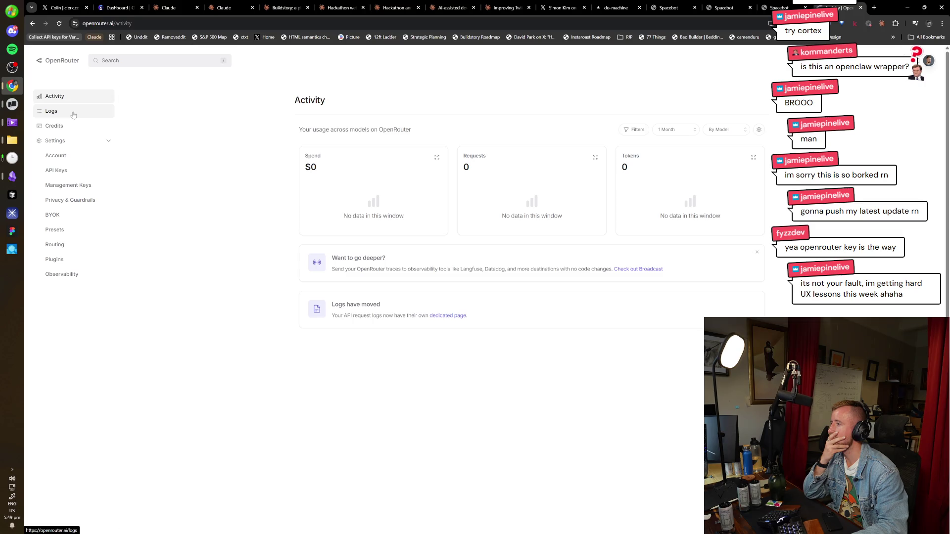
click(73, 113)
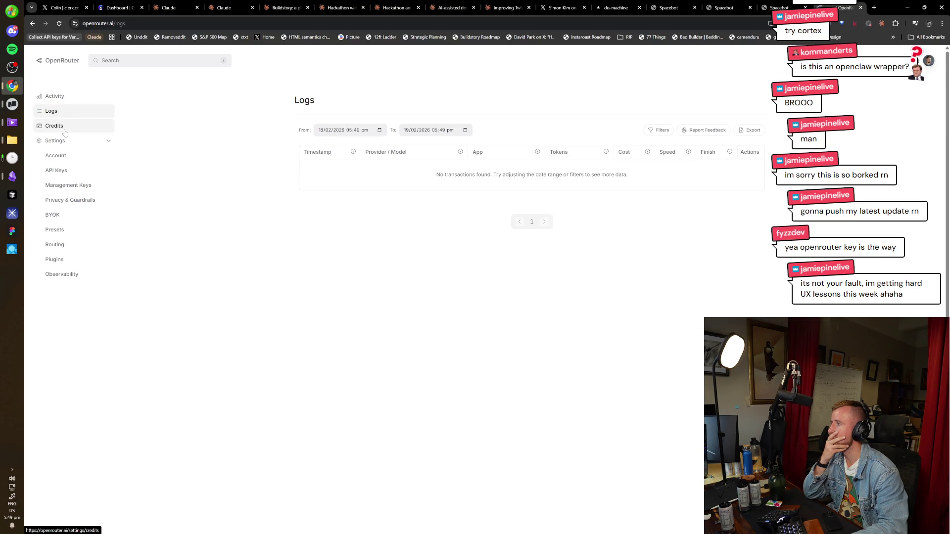
click(67, 156)
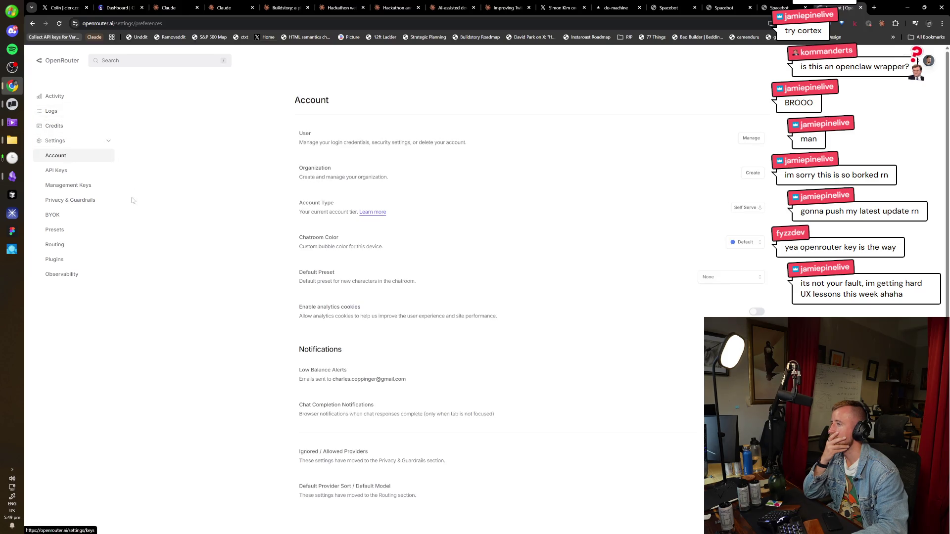
key(ctrl+shift+Tab)
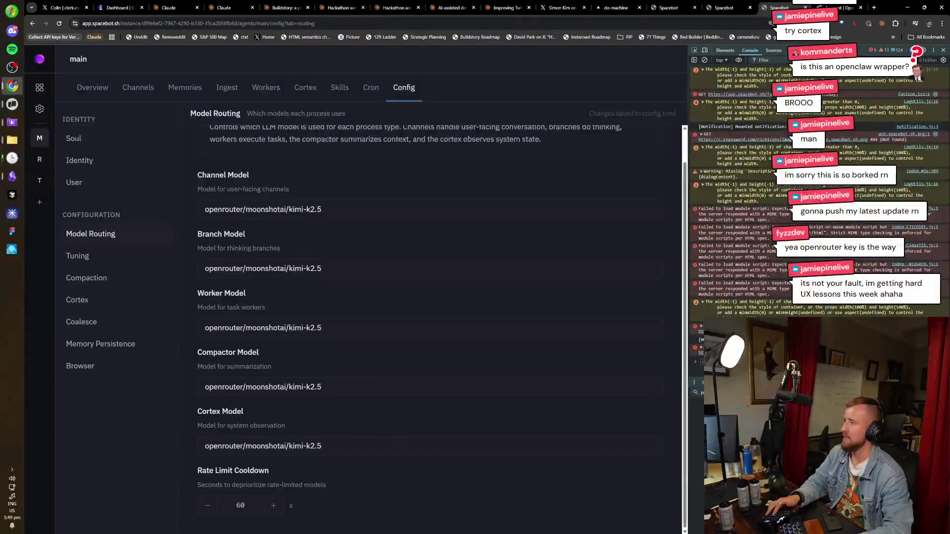
Create a new agent with ID 'Testerino'
click(40, 202)
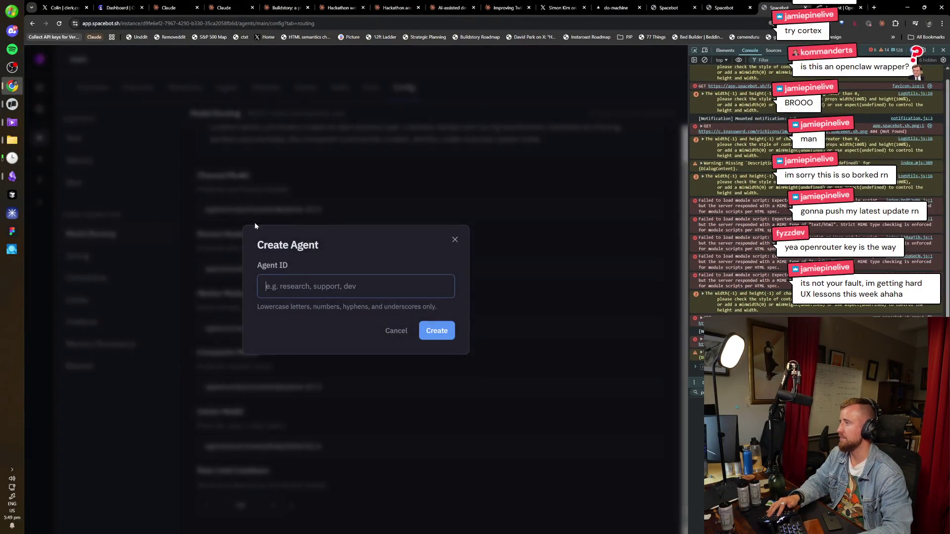
text(Testerino)
key(Tab)
key(Tab)
key(Return)
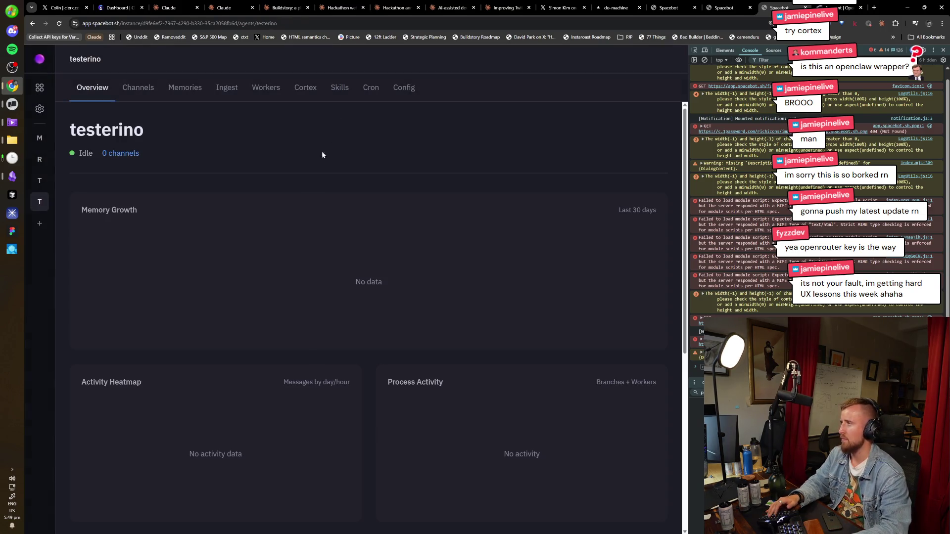
Check testerino's channels, then expand Discord under Settings > Channels and confirm the dialog
click(149, 90)
click(371, 318)
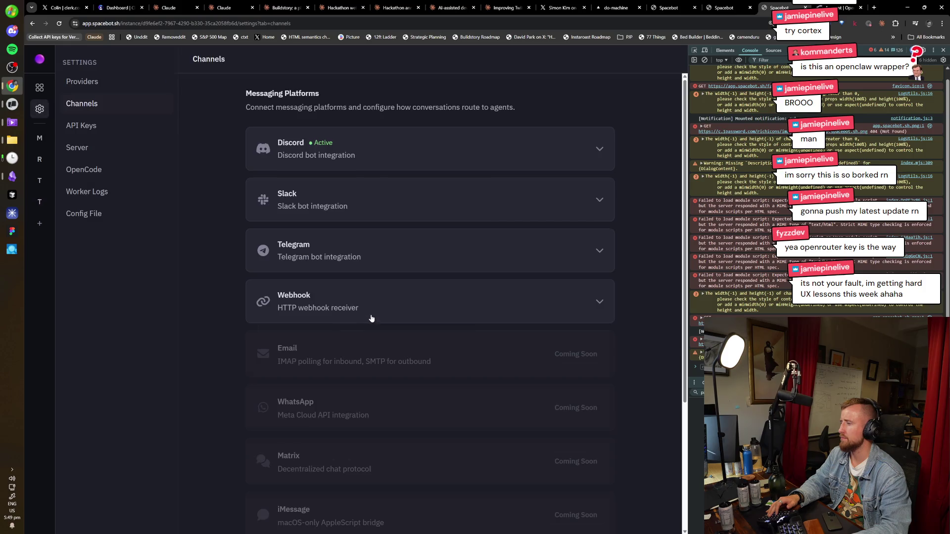
click(319, 155)
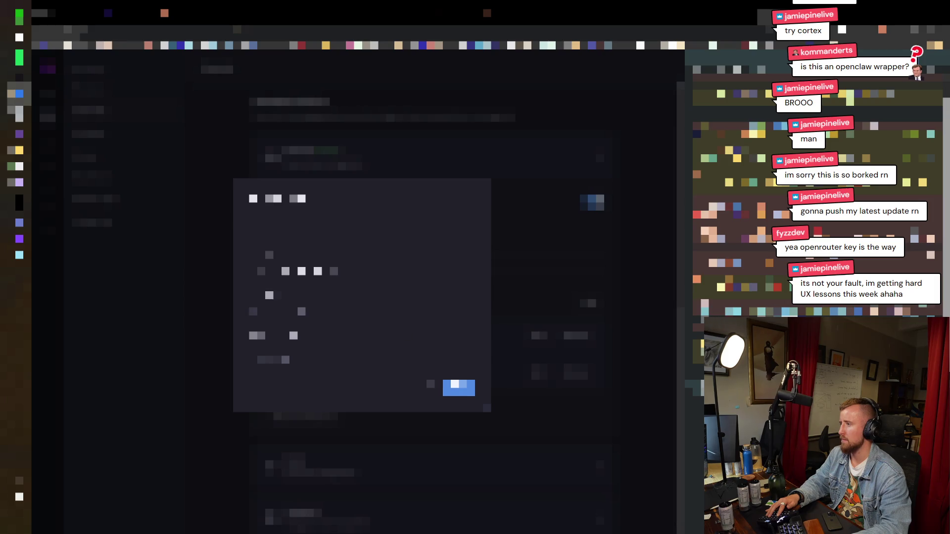
key(Return)
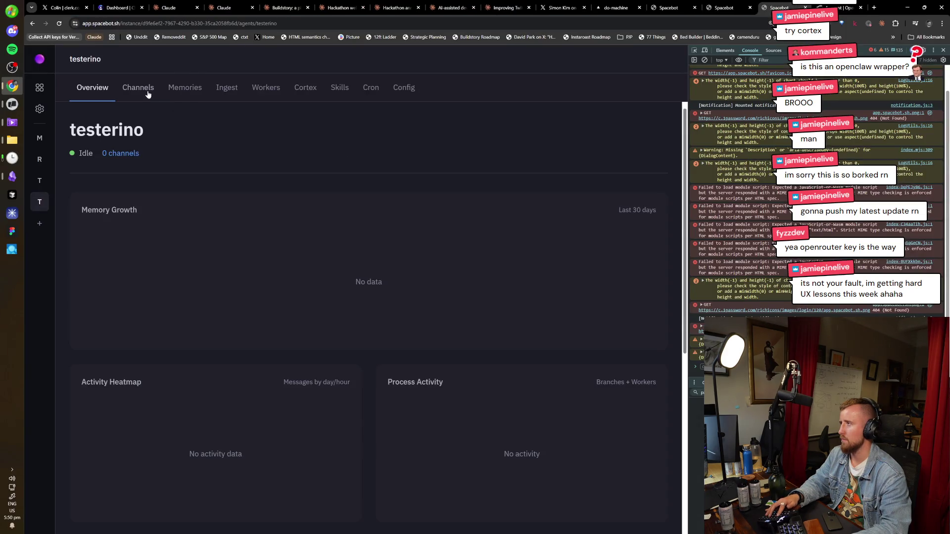
Reload Spacebot, return to the app.spacebot.sh dashboard, and open the Krunk instance's testerino agent
click(145, 95)
key(ctrl+r)
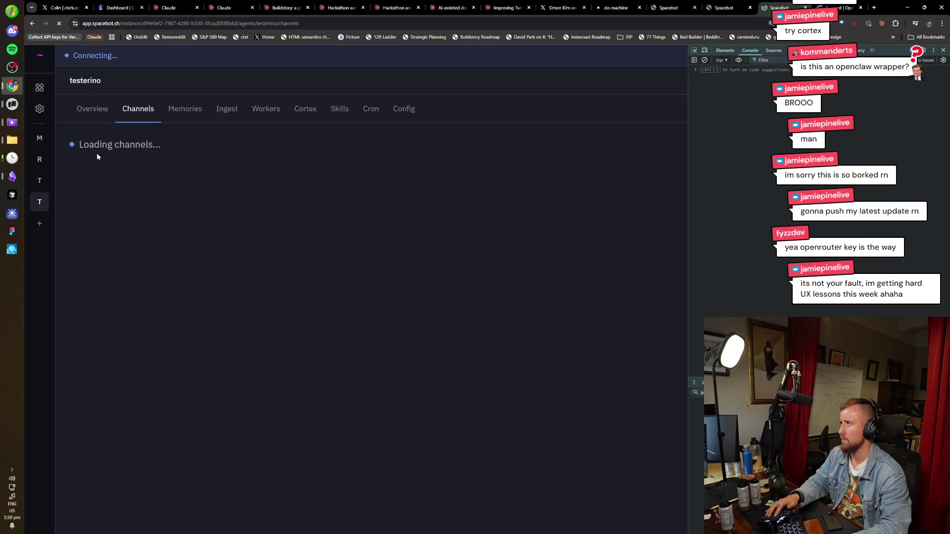
key(ctrl+l)
key(ctrl+shift+Left)
key(ctrl+shift+Left)
key(ctrl+shift+Left)
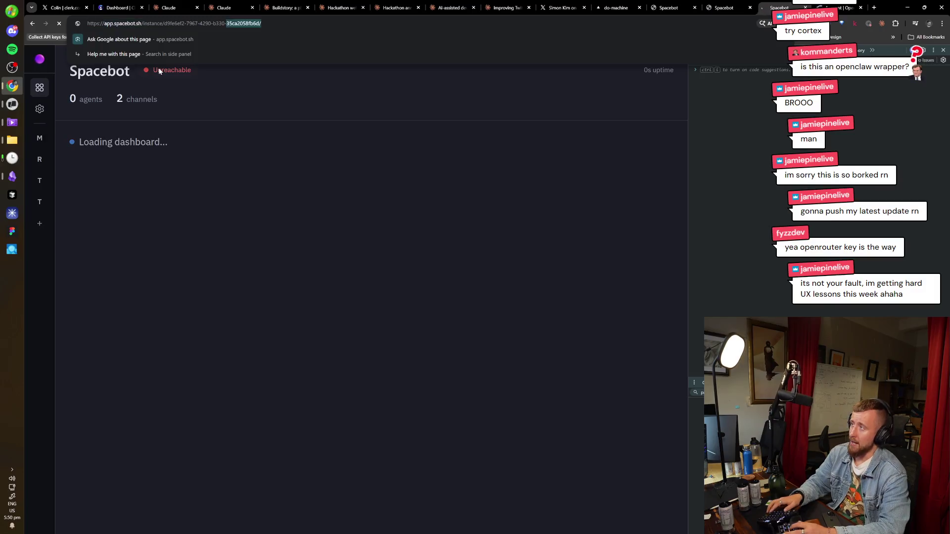
key(Escape)
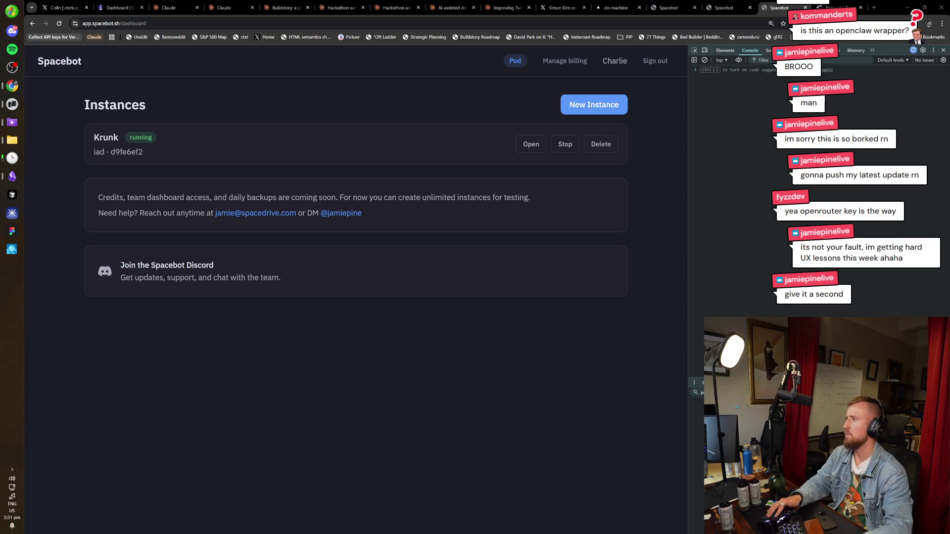
click(530, 146)
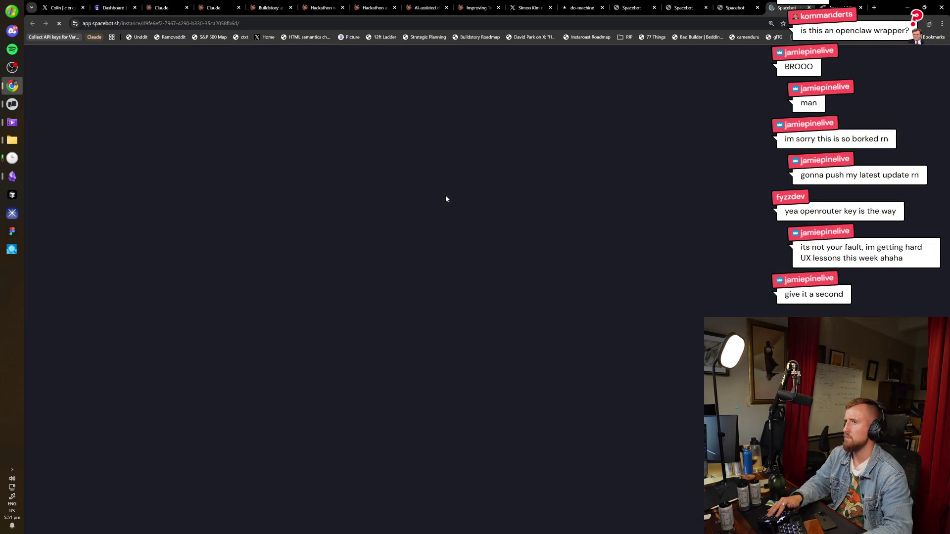
scroll(414, 373, down, 2)
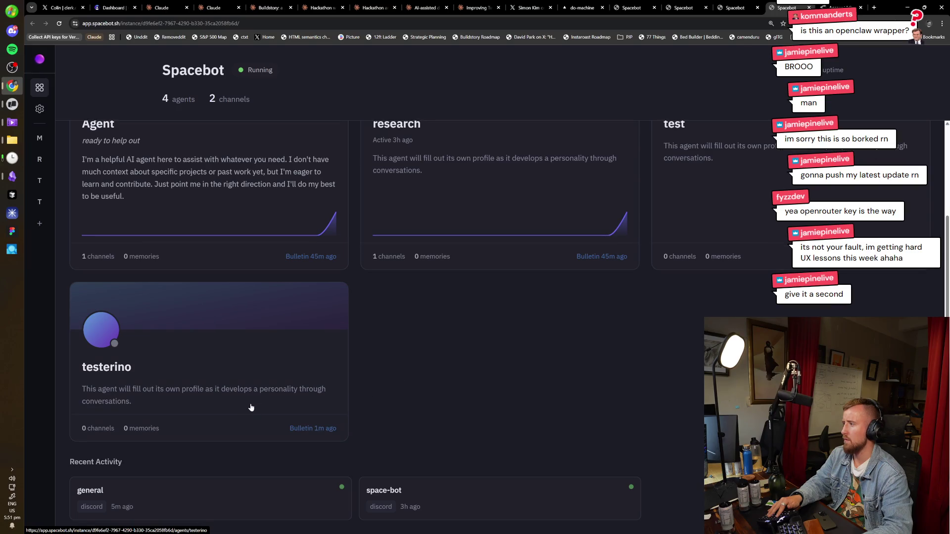
click(180, 350)
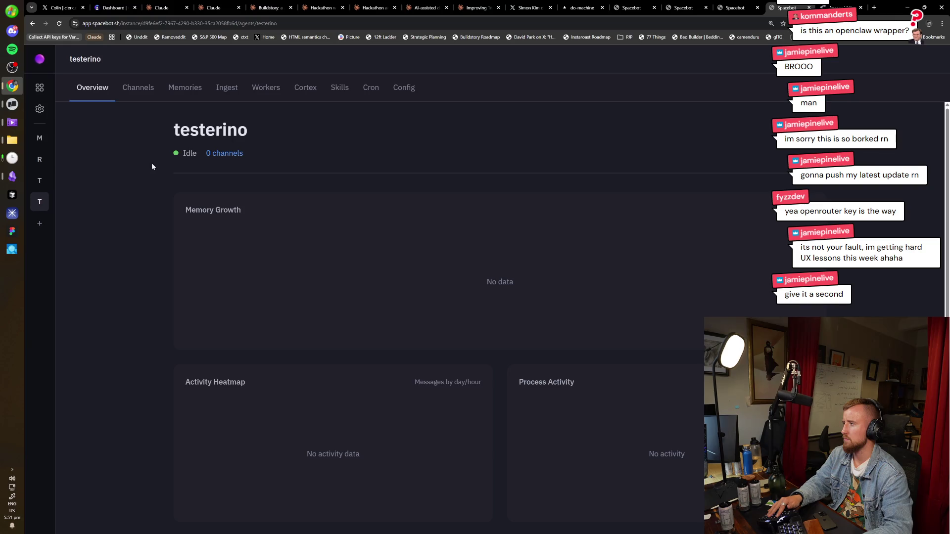
Review testerino's empty channel list and the Discord integration settings
click(138, 89)
click(500, 315)
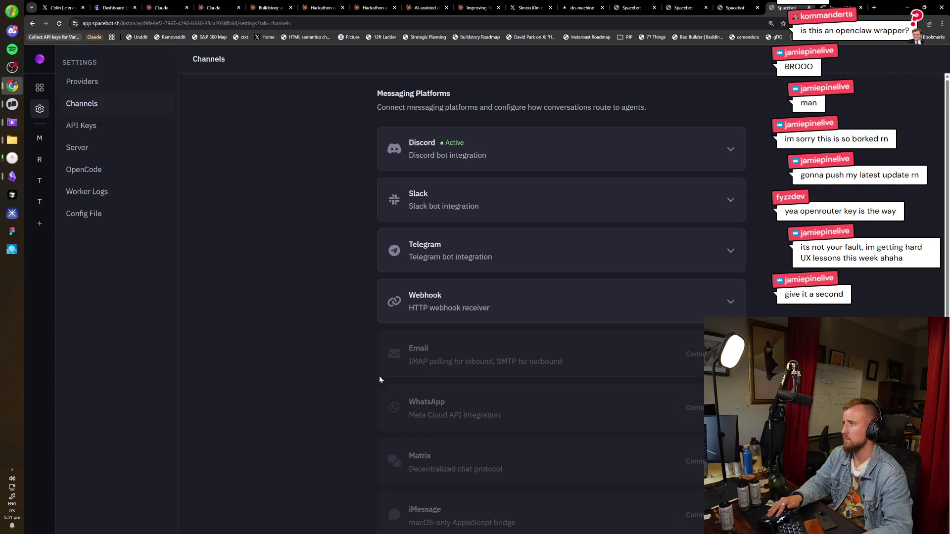
click(453, 143)
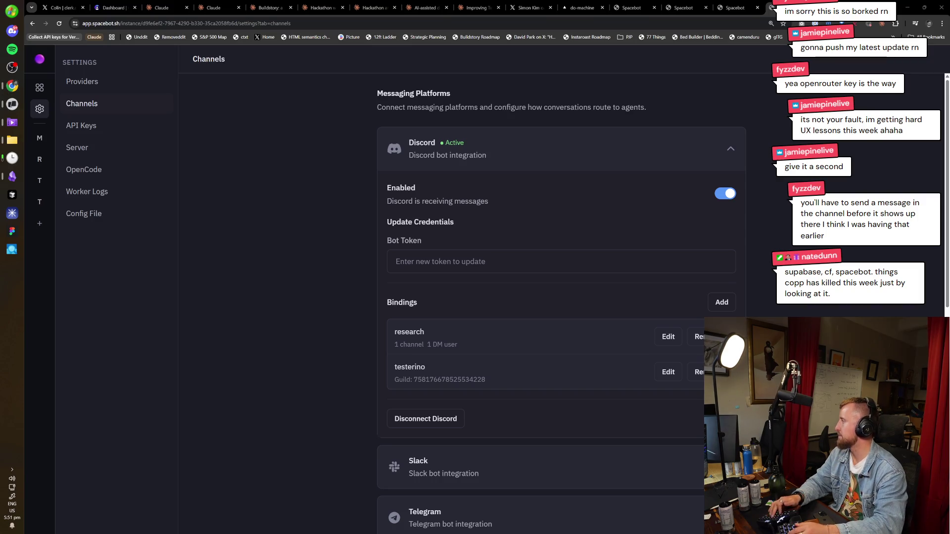
click(40, 201)
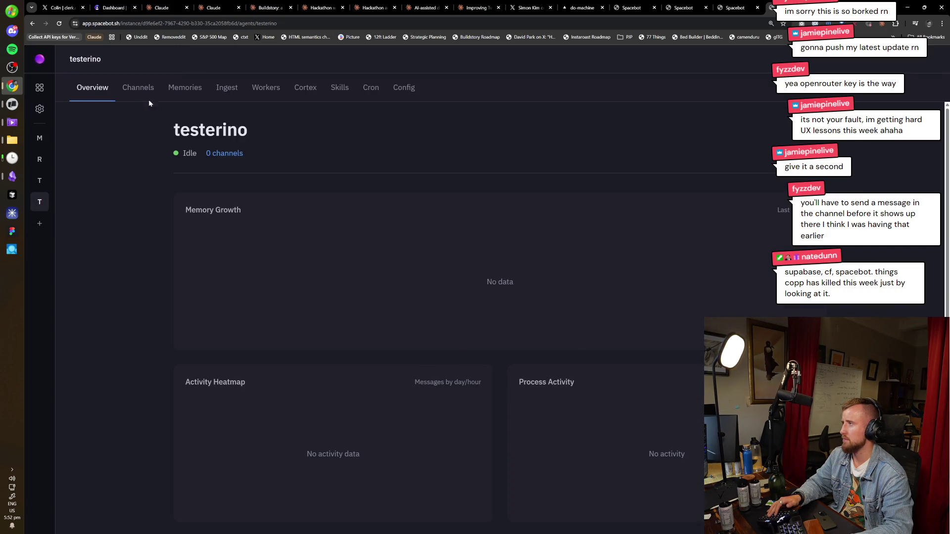
click(149, 99)
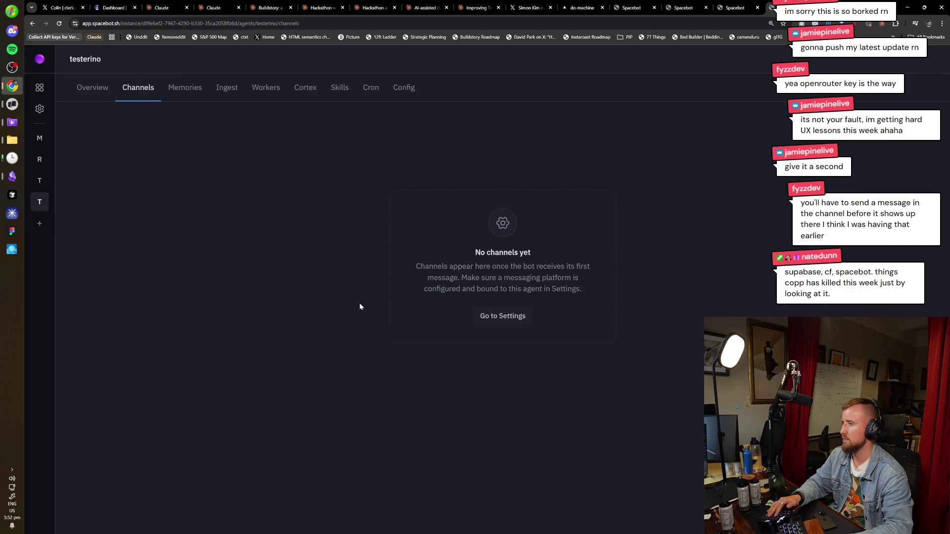
triple_click(490, 278)
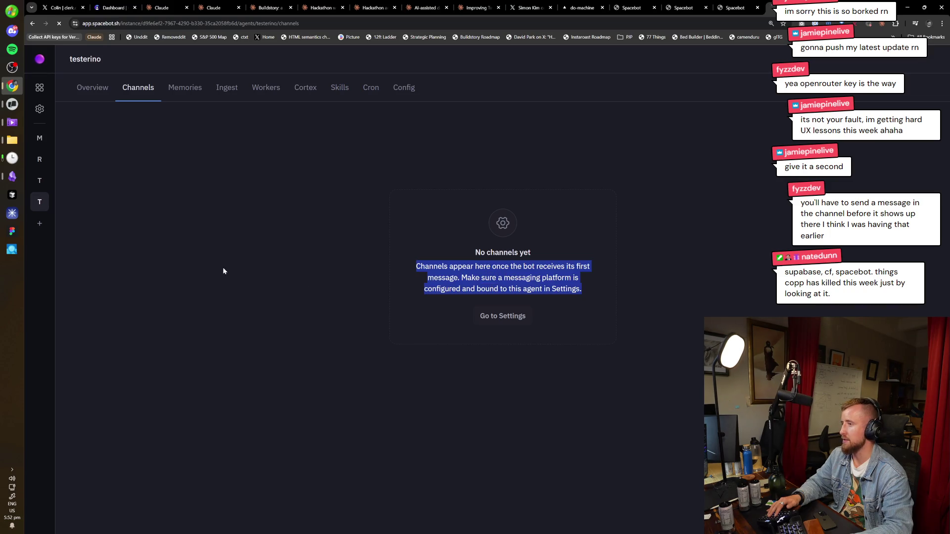
click(396, 338)
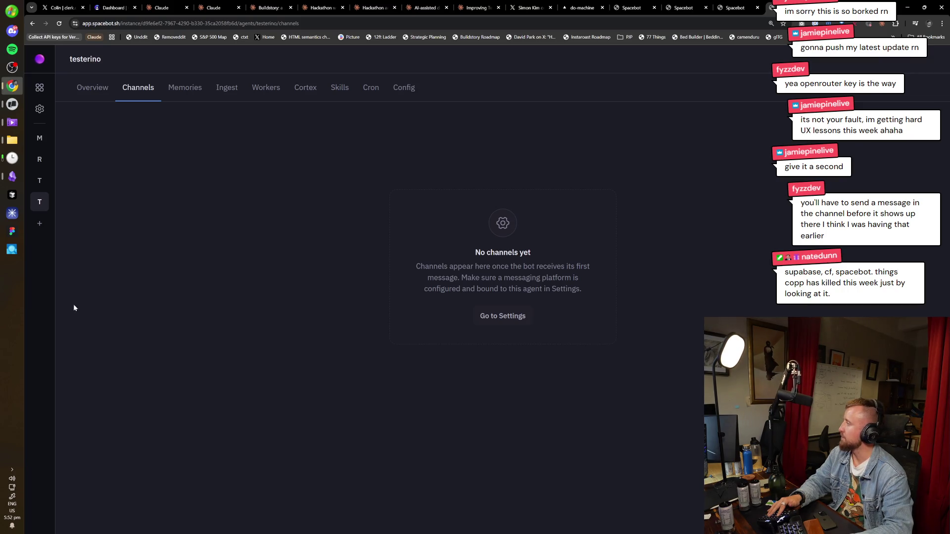
Remove the research agent's Discord binding, then switch to the do-machine tab
click(514, 323)
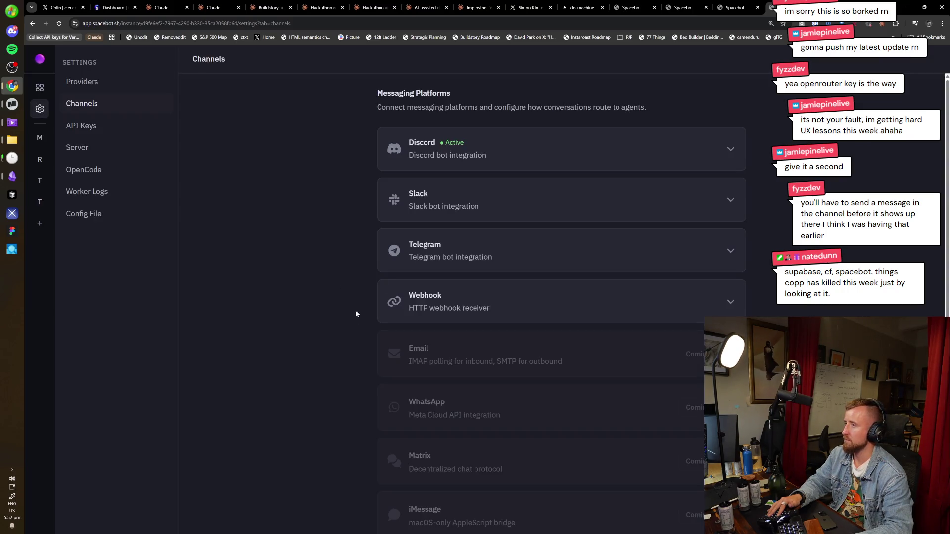
click(448, 162)
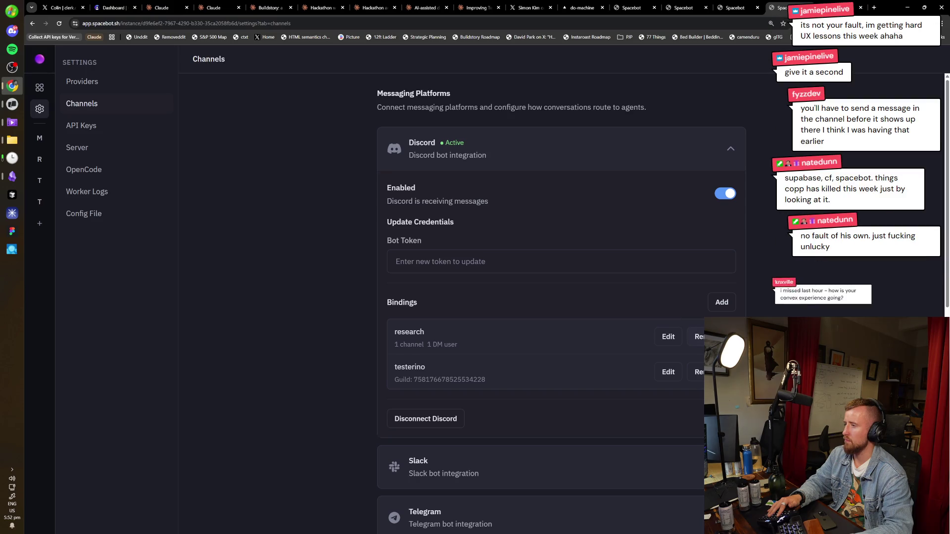
click(700, 336)
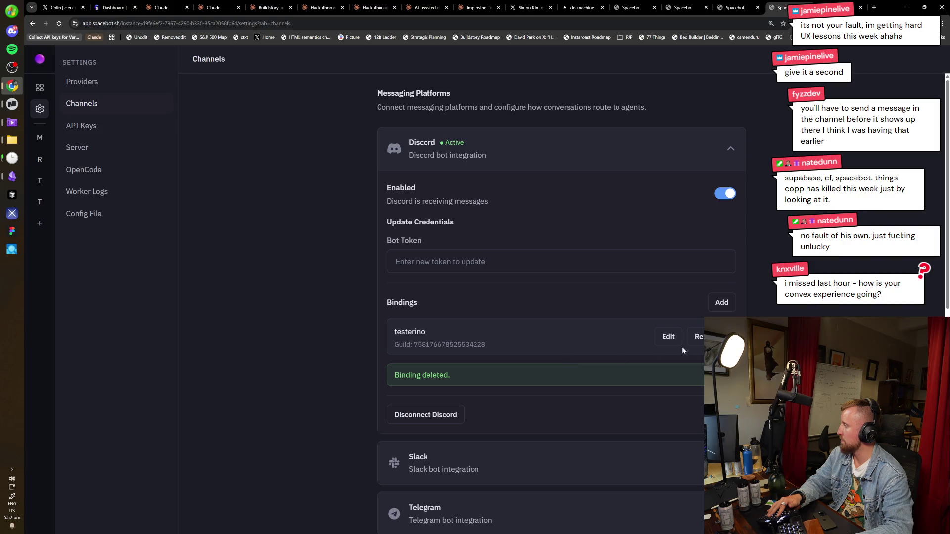
click(580, 7)
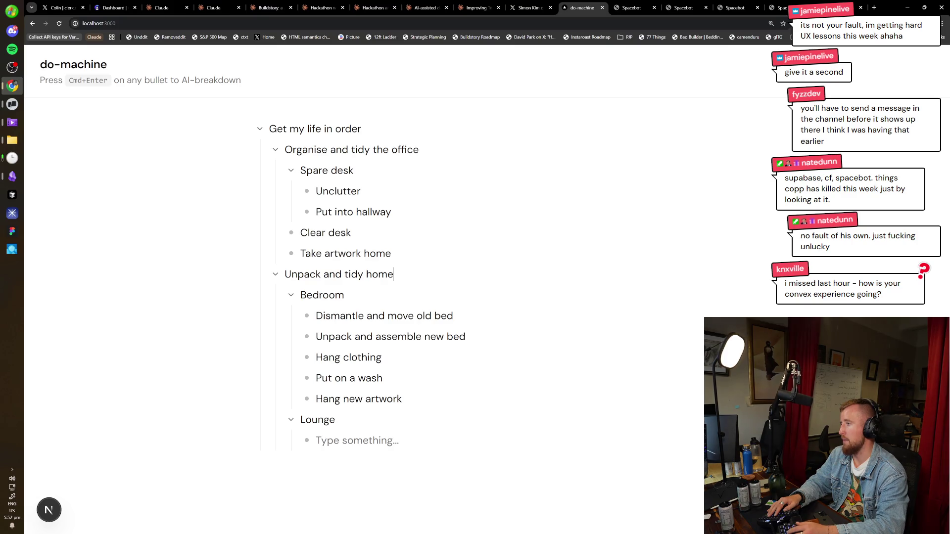
Reload do-machine, view AI-suggested subtasks under 'Unpack and tidy home', then return to Spacebot
key(ctrl+l)
key(Return)
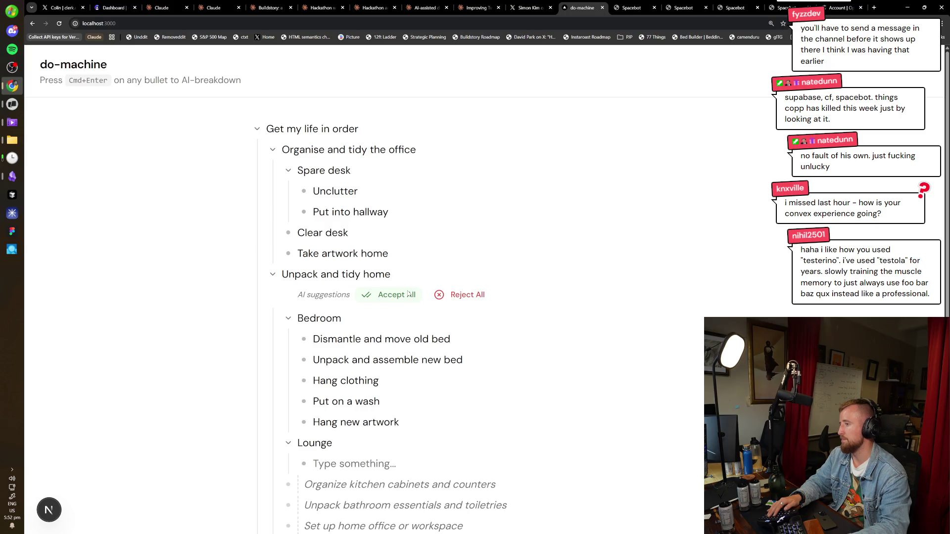
scroll(403, 406, down, 2)
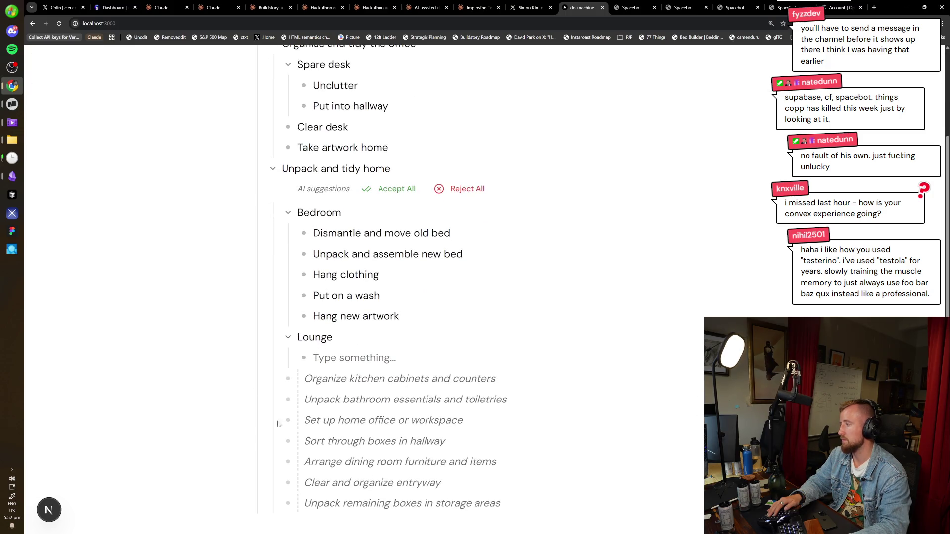
key(ctrl+9)
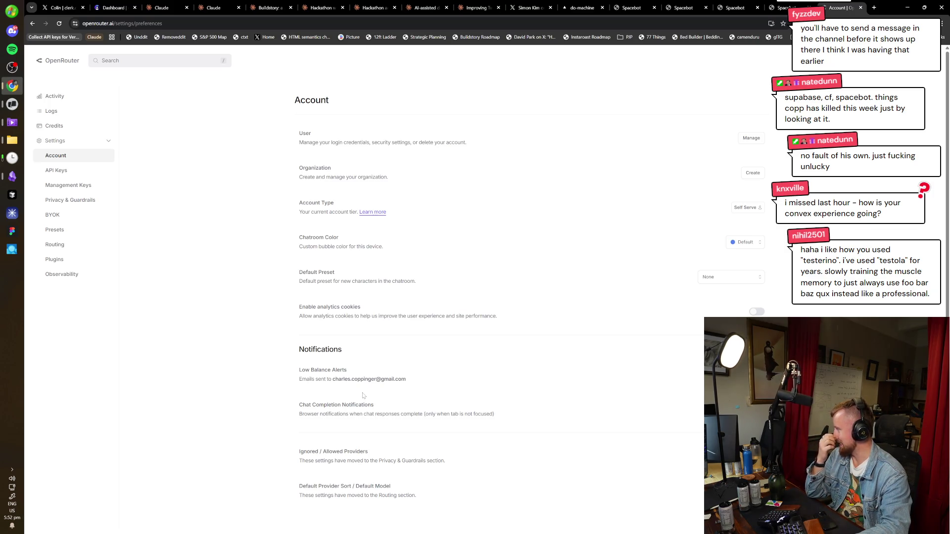
key(ctrl+shift+Tab)
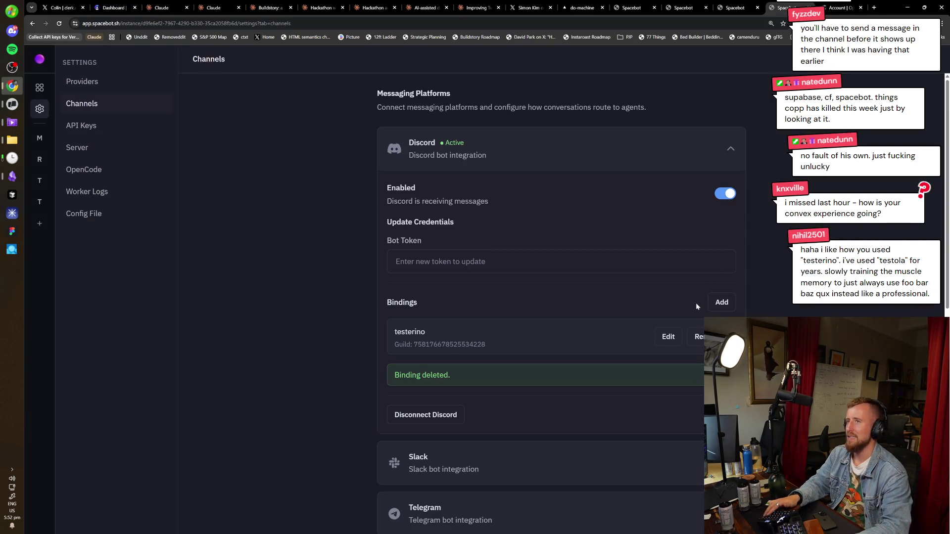
Cancel the testerino binding edit and browse the testerino, main, research and test agents
click(667, 338)
click(605, 185)
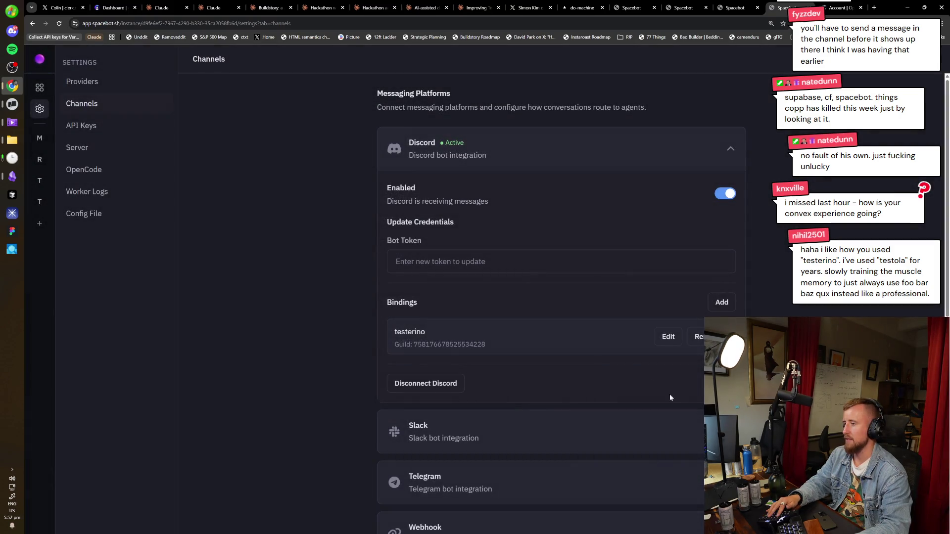
click(40, 200)
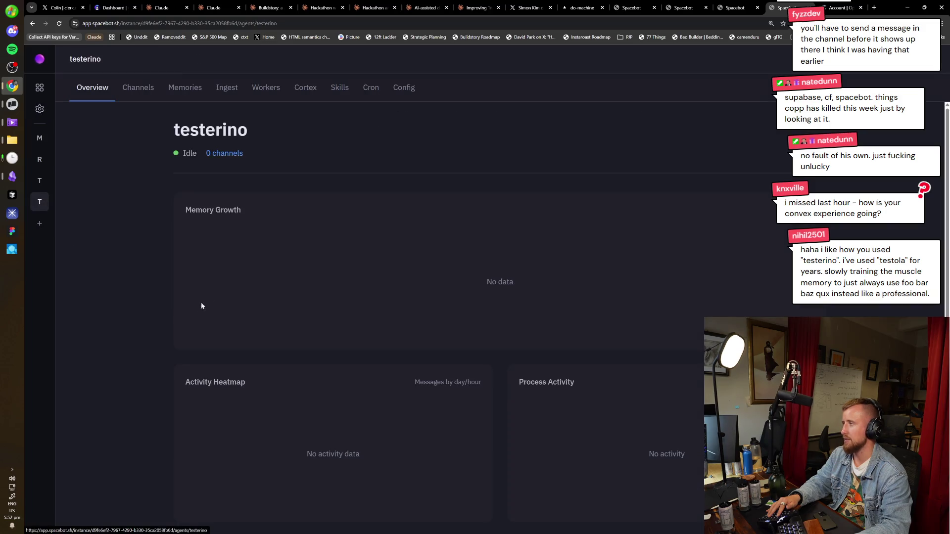
click(229, 157)
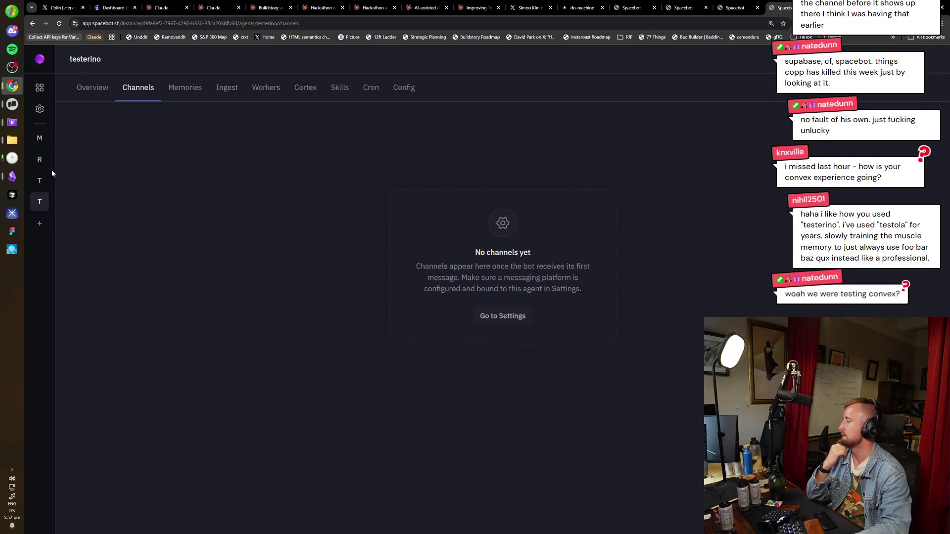
click(39, 140)
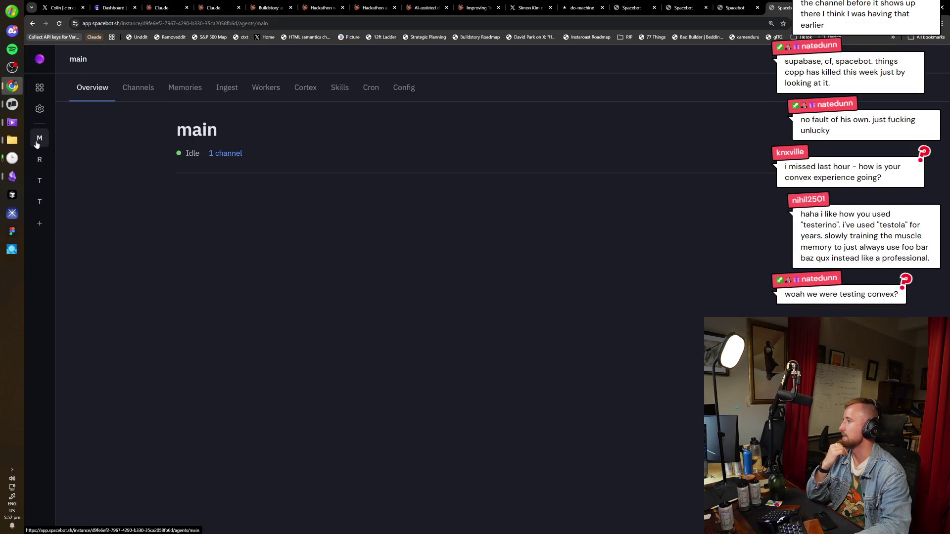
click(40, 155)
click(38, 183)
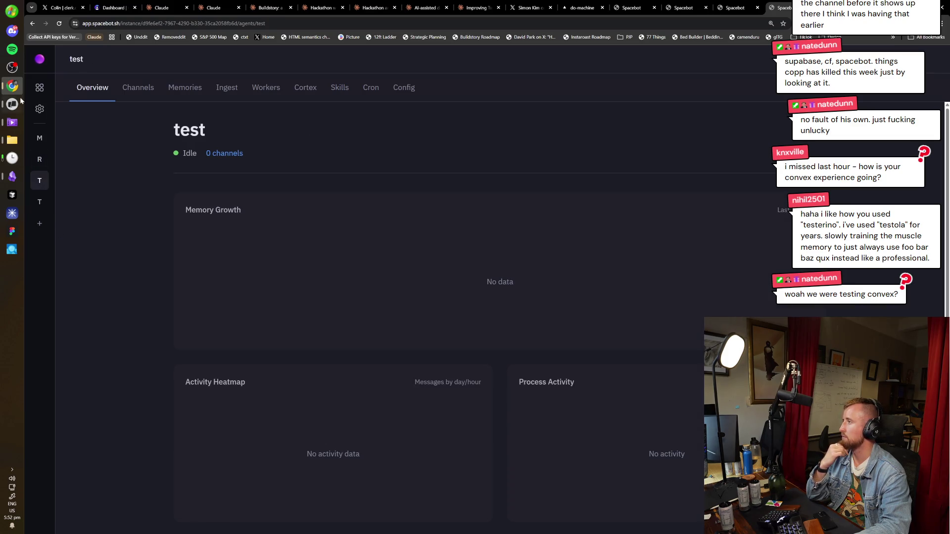
Look through the instance's Channels, Discord, Server and API Keys settings
click(41, 114)
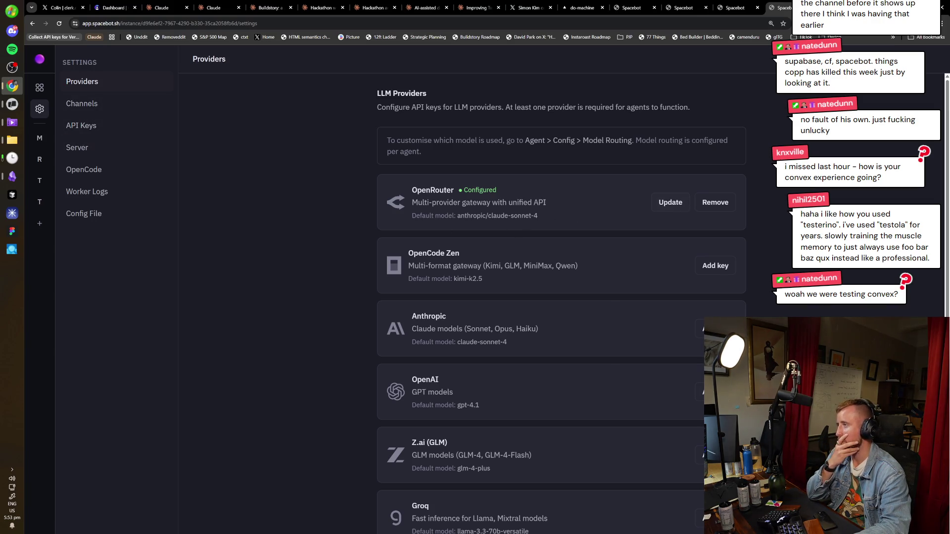
click(88, 100)
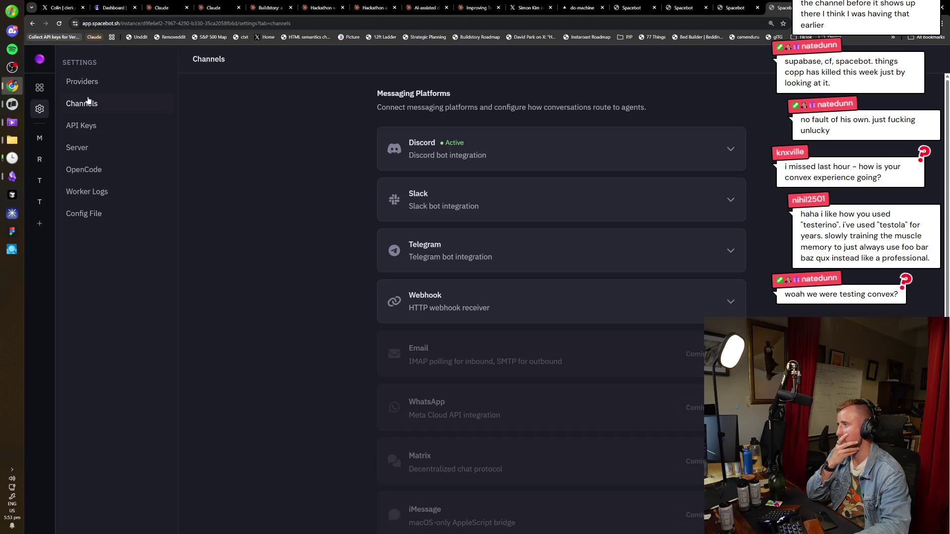
click(460, 149)
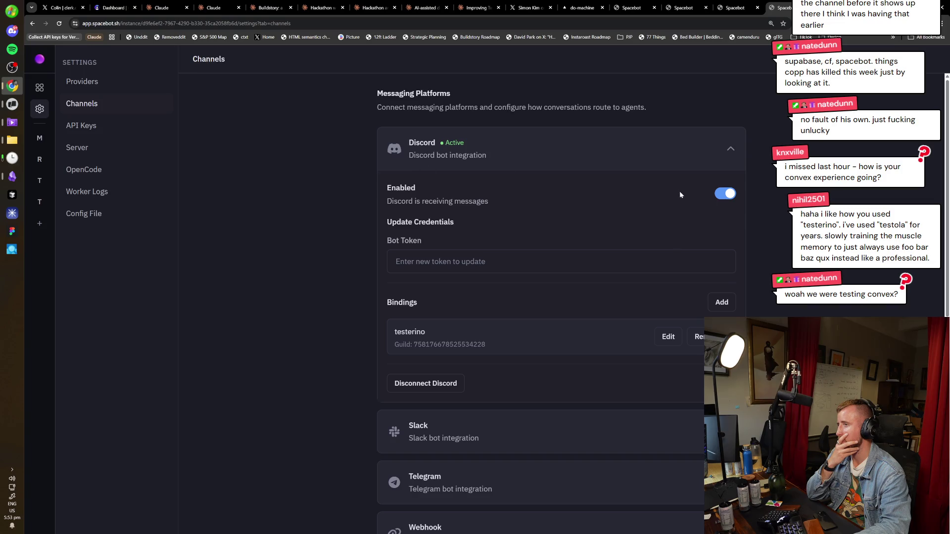
click(79, 146)
click(83, 125)
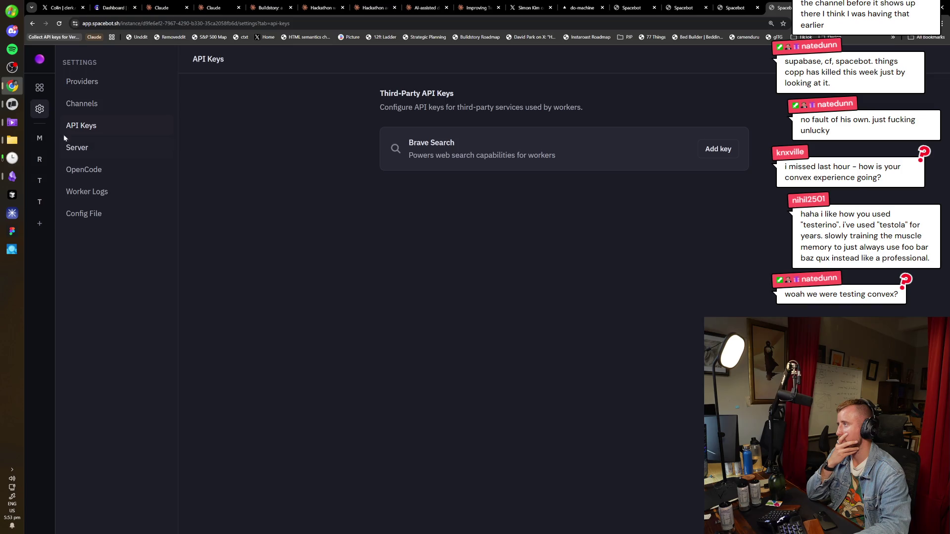
Check testerino's channels again, then expand Discord under Settings > Channels
click(39, 201)
click(140, 88)
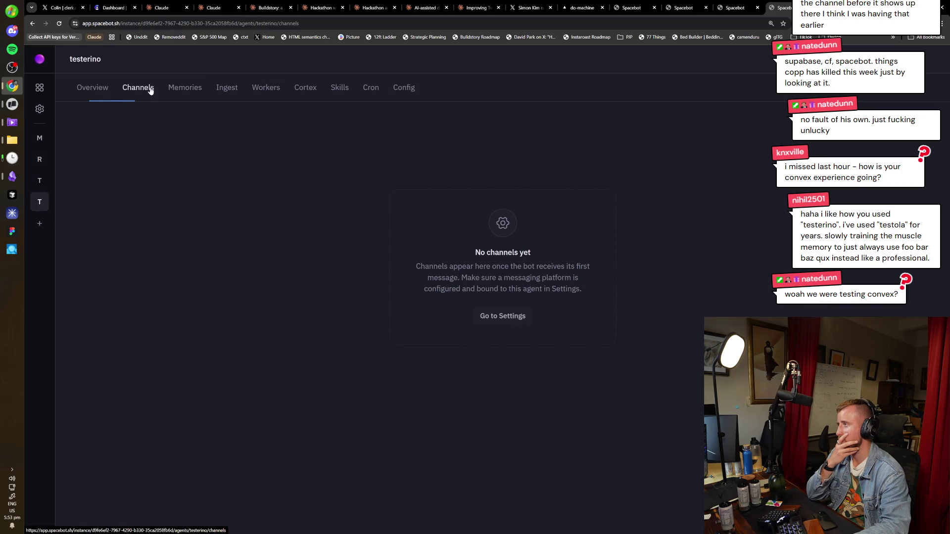
click(40, 109)
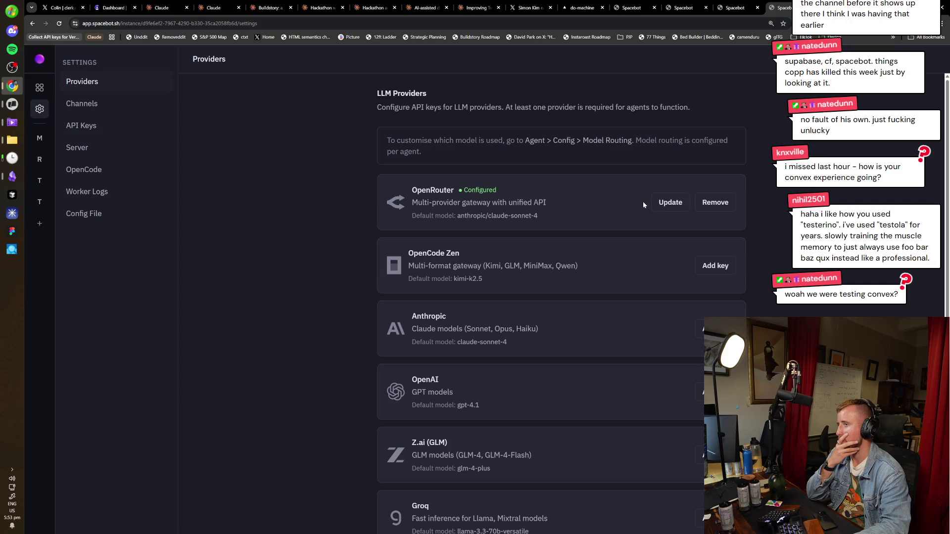
click(101, 104)
click(586, 158)
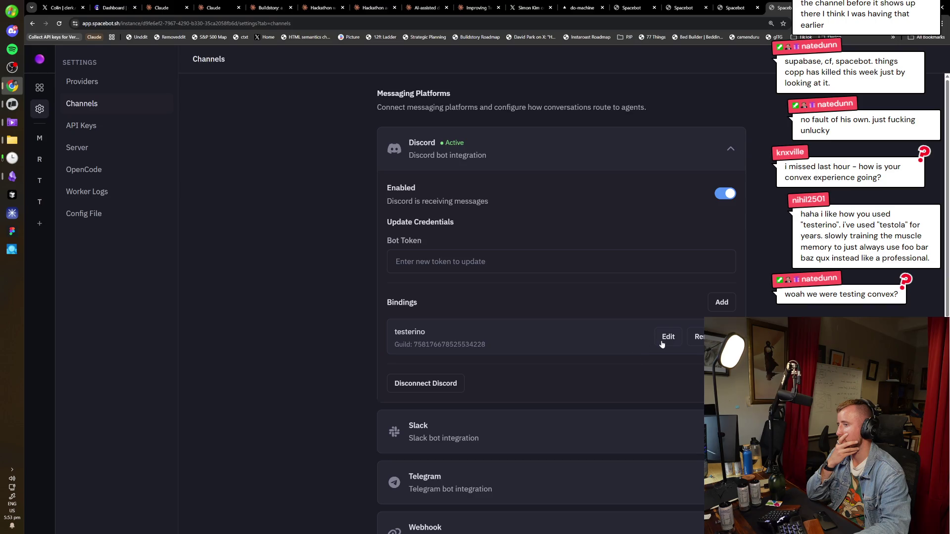
Change the Discord binding from testerino to the main agent
click(666, 339)
click(413, 227)
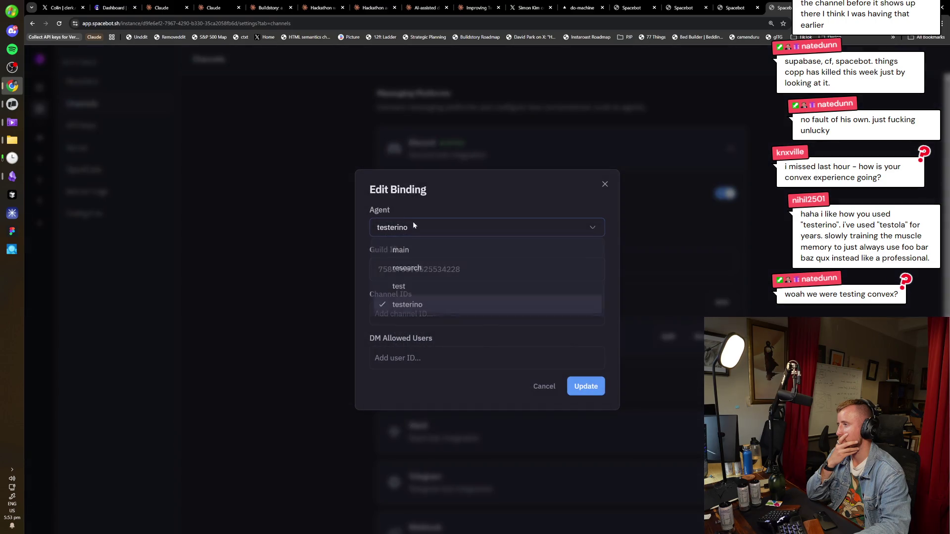
click(397, 251)
click(572, 385)
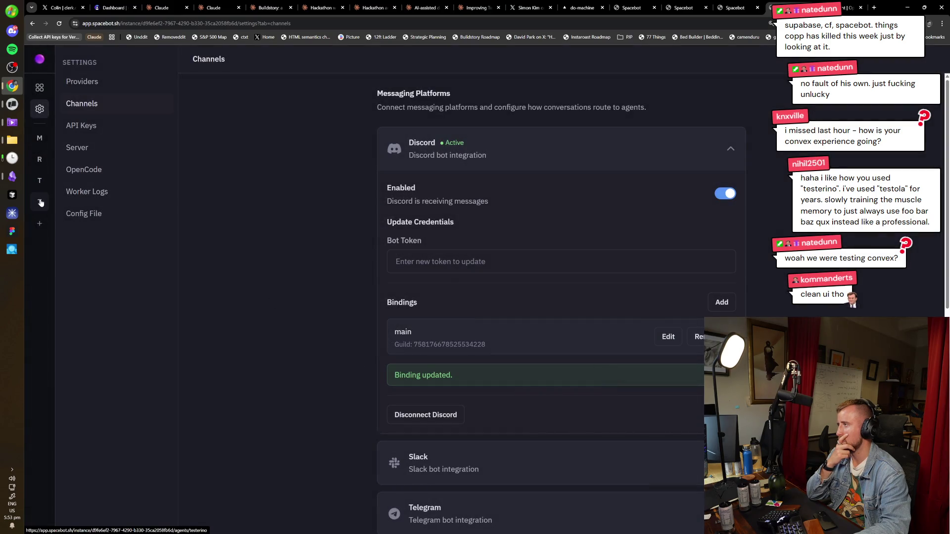
Open the main agent's general Discord channel conversation
click(40, 138)
click(138, 88)
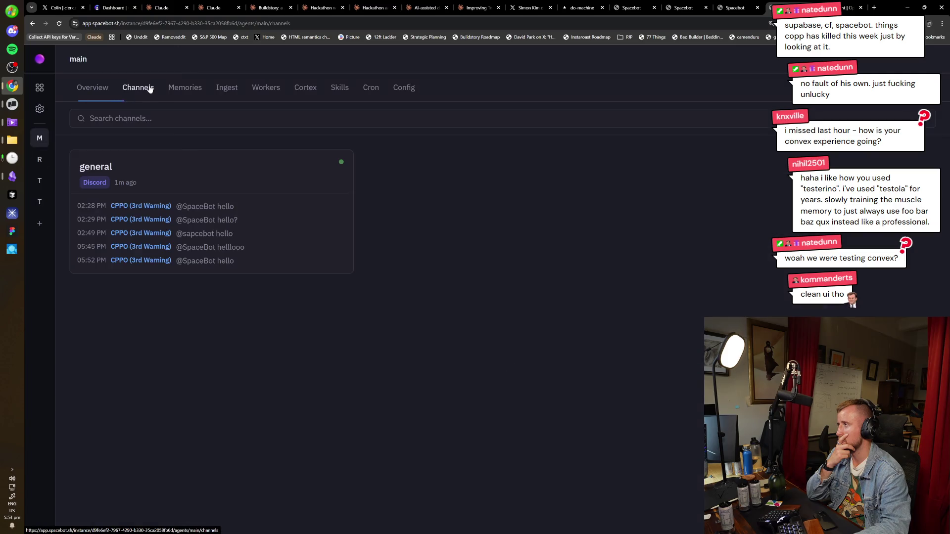
click(227, 223)
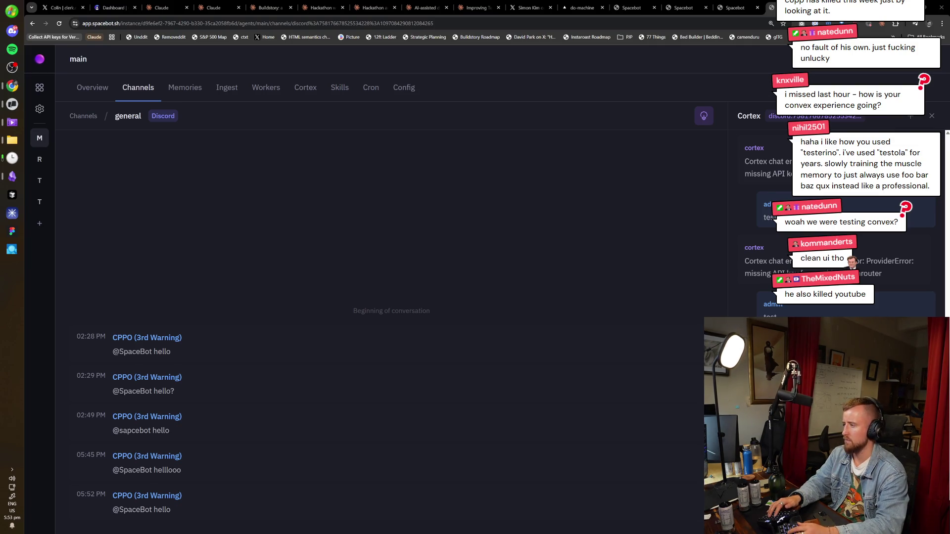
Open DevTools, inspect the missing openrouter API key error, and reload the dashboard
key(alt+Tab)
key(ctrl+shift+i)
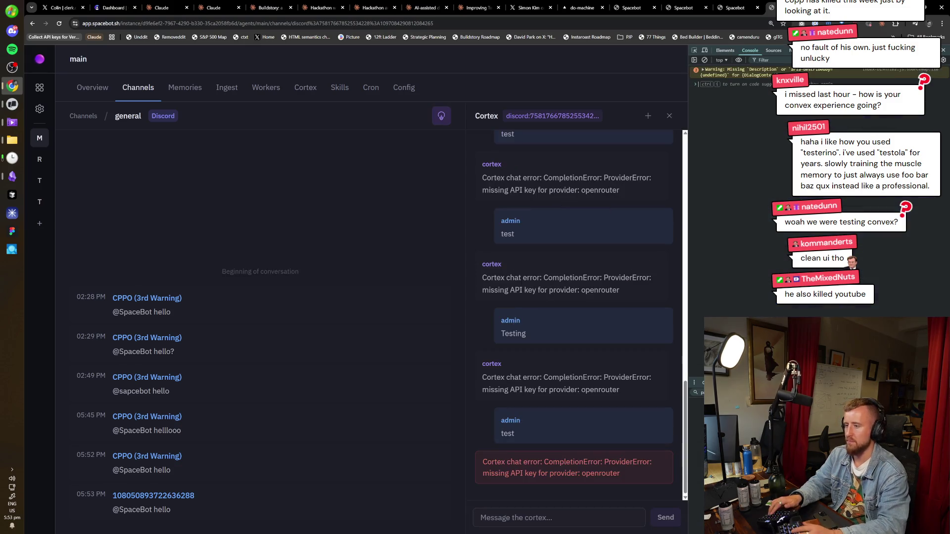
drag(639, 475, 544, 460)
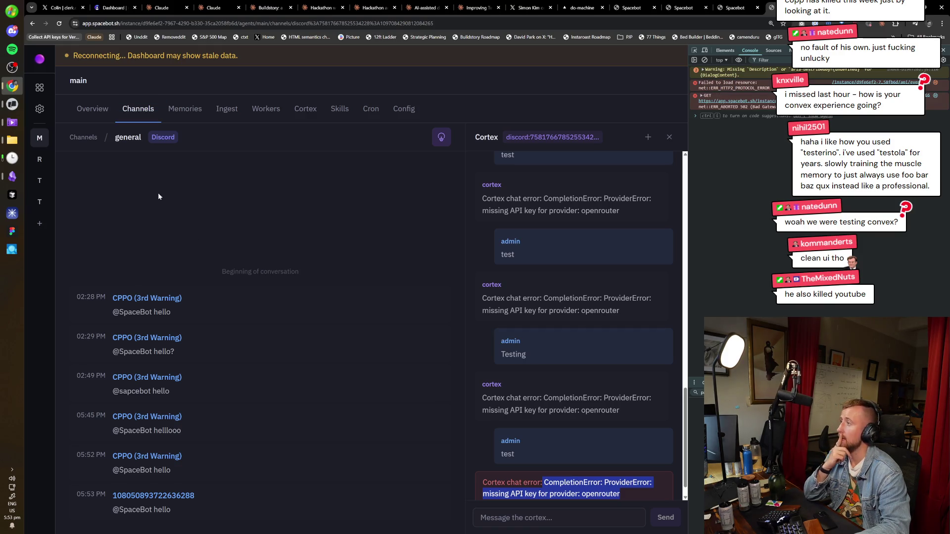
click(212, 218)
right_click(212, 218)
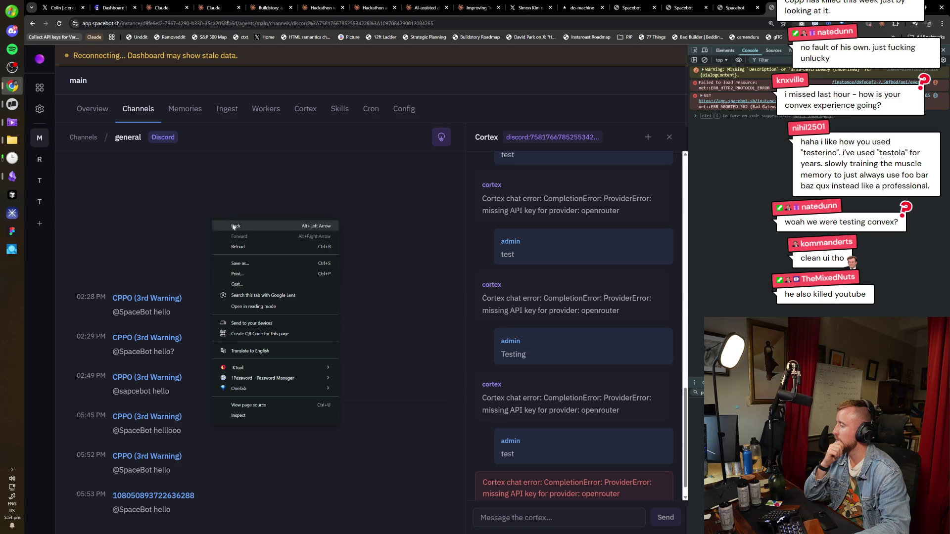
click(248, 247)
key(ctrl+Tab)
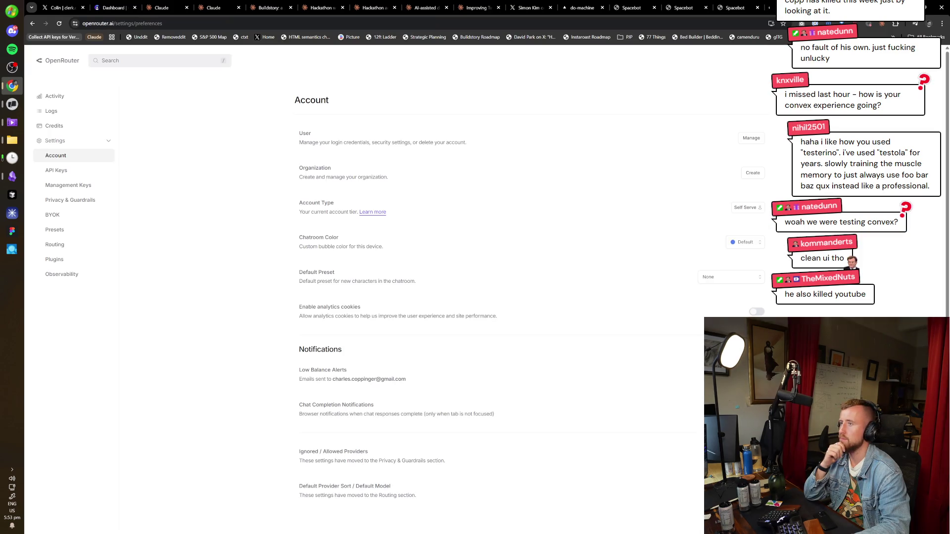
Review OpenRouter's Activity, Logs and API Keys, then check the $10.00 credit balance
click(78, 97)
click(72, 110)
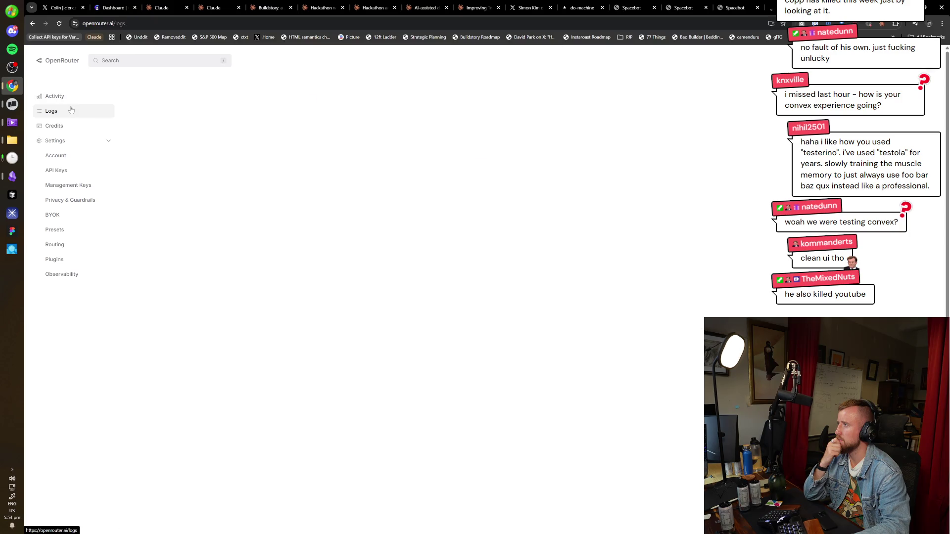
click(62, 177)
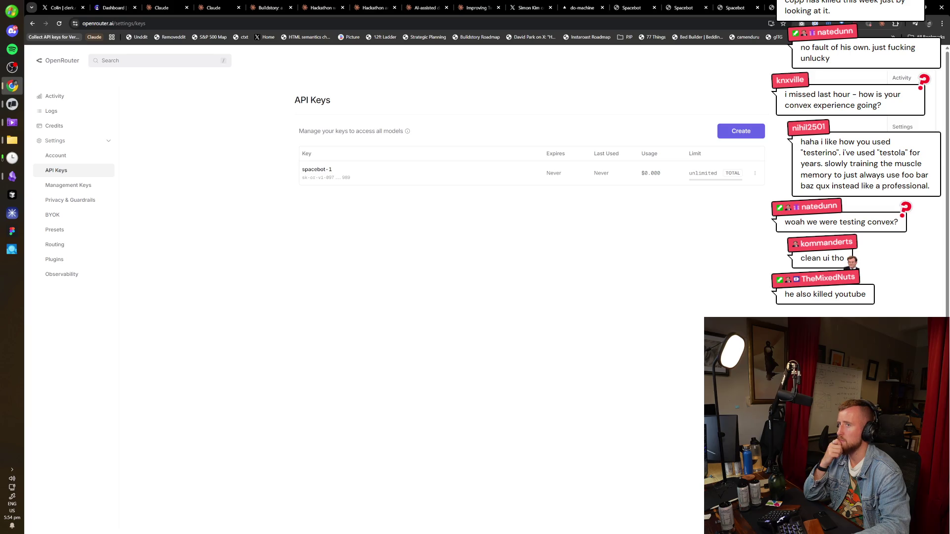
click(54, 125)
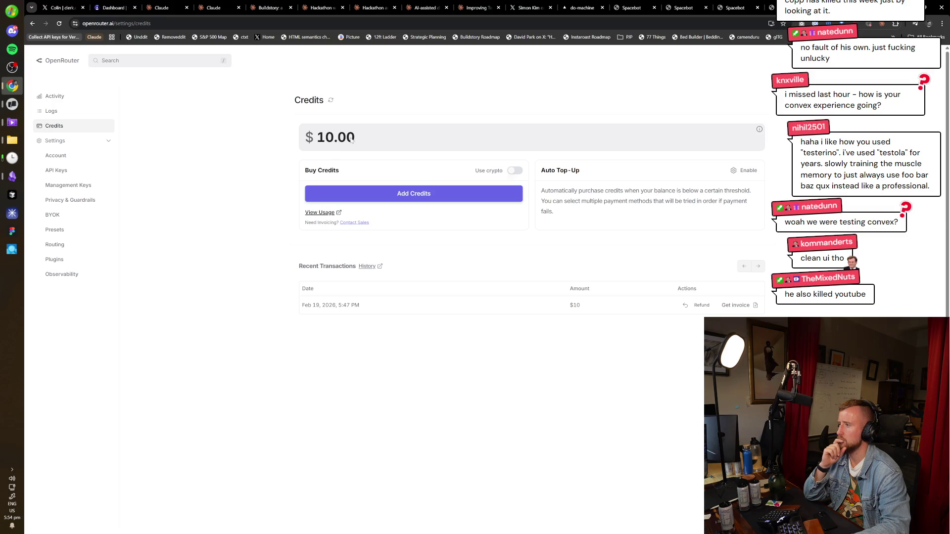
key(ctrl+shift+Tab)
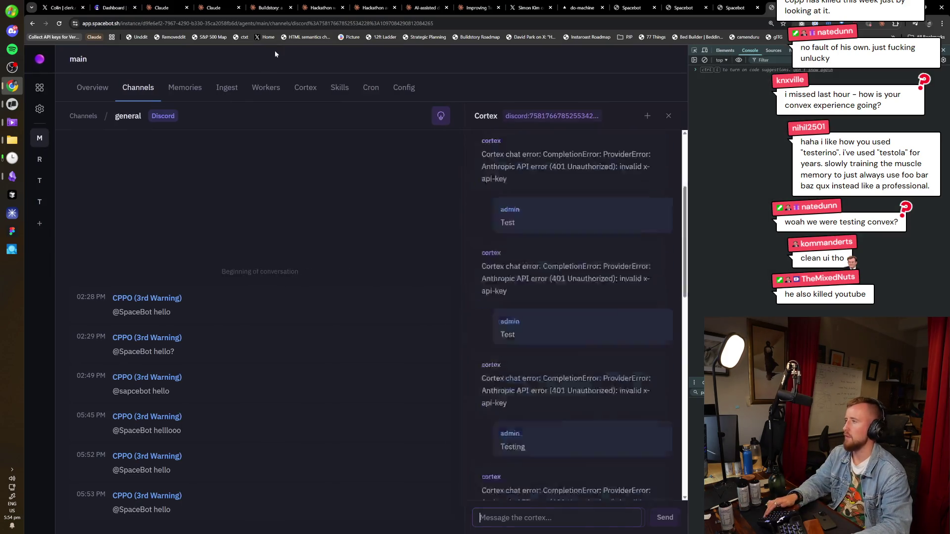
Send 'test' to the Cortex chat and open the main agent's Config tab
text(test)
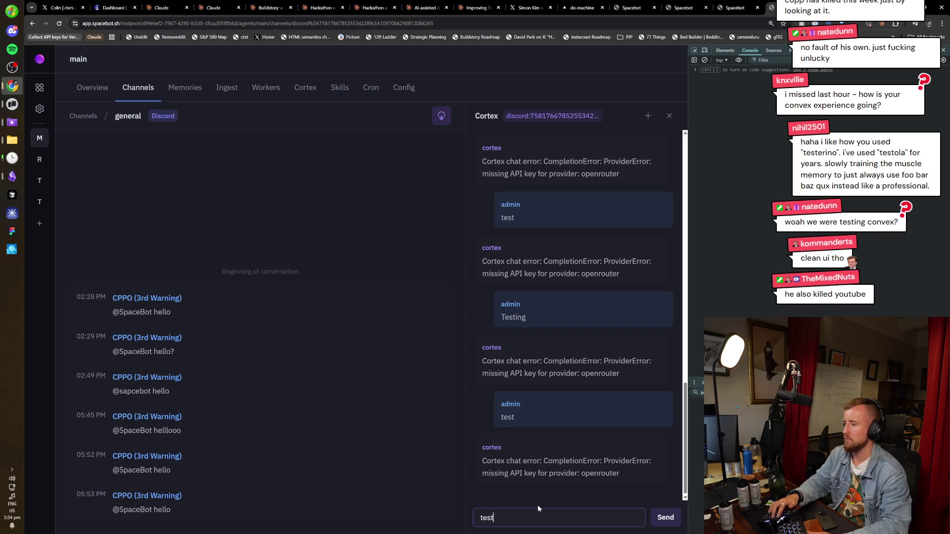
key(Return)
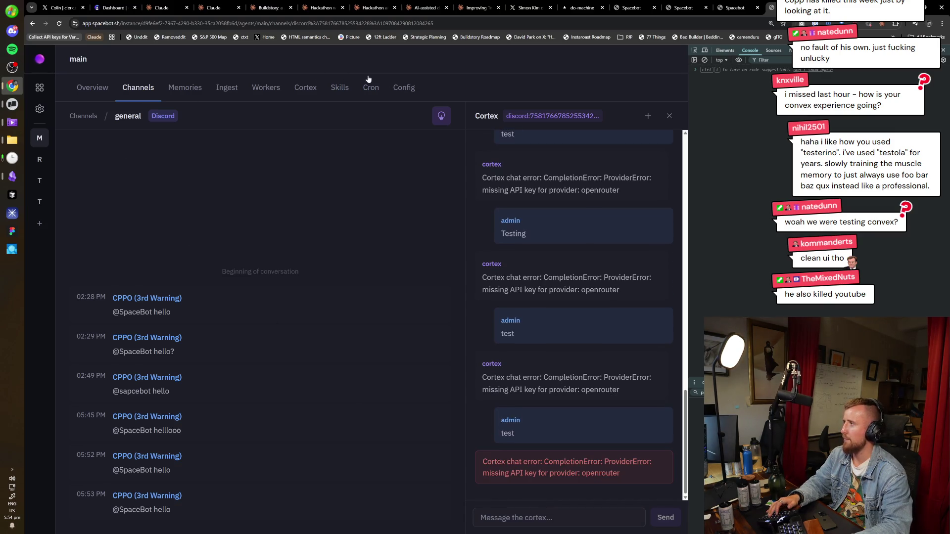
click(389, 92)
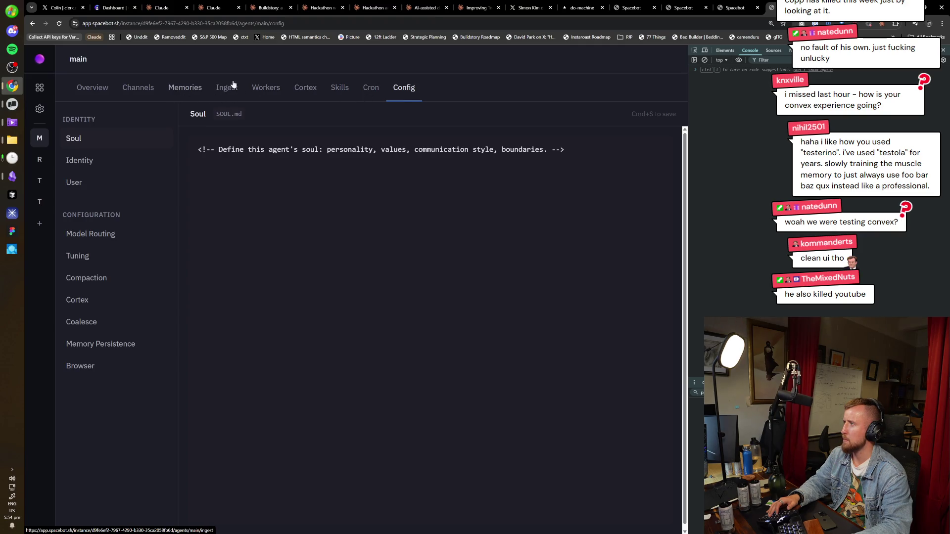
View the cortex events, then go from main's overview to its Model Routing settings
click(304, 89)
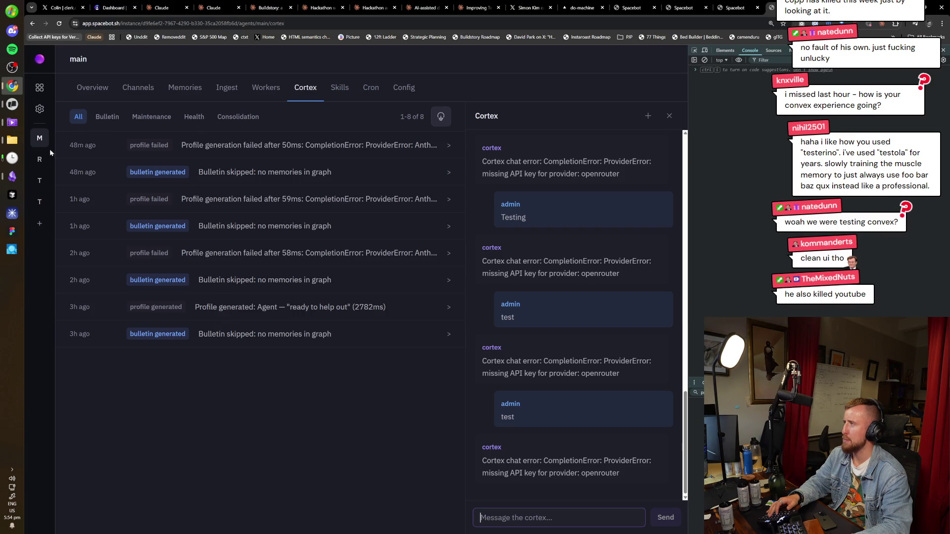
click(103, 88)
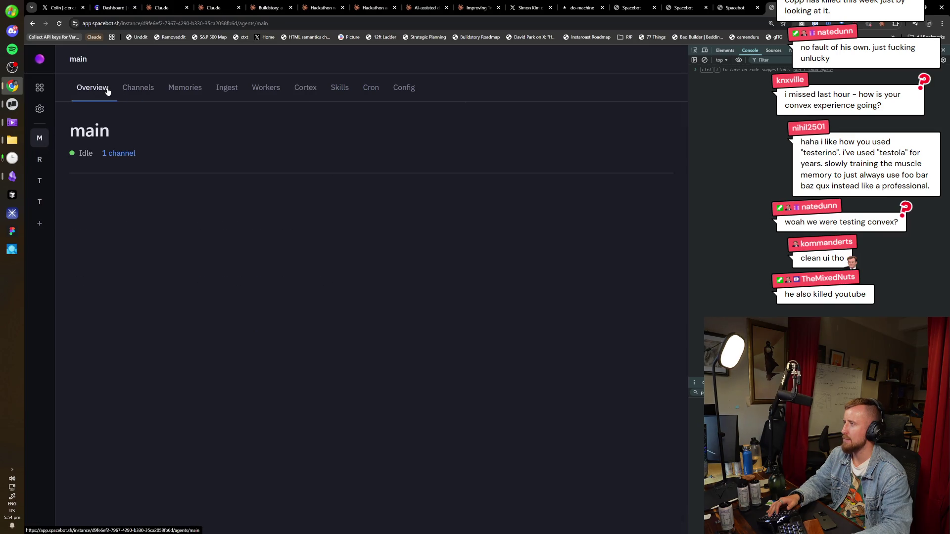
scroll(236, 311, down, 3)
scroll(236, 311, down, 5)
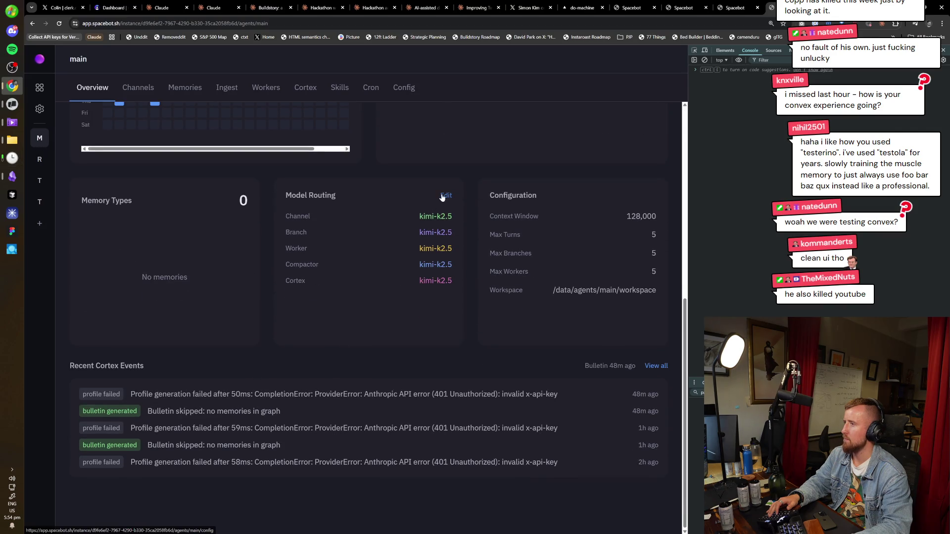
click(445, 195)
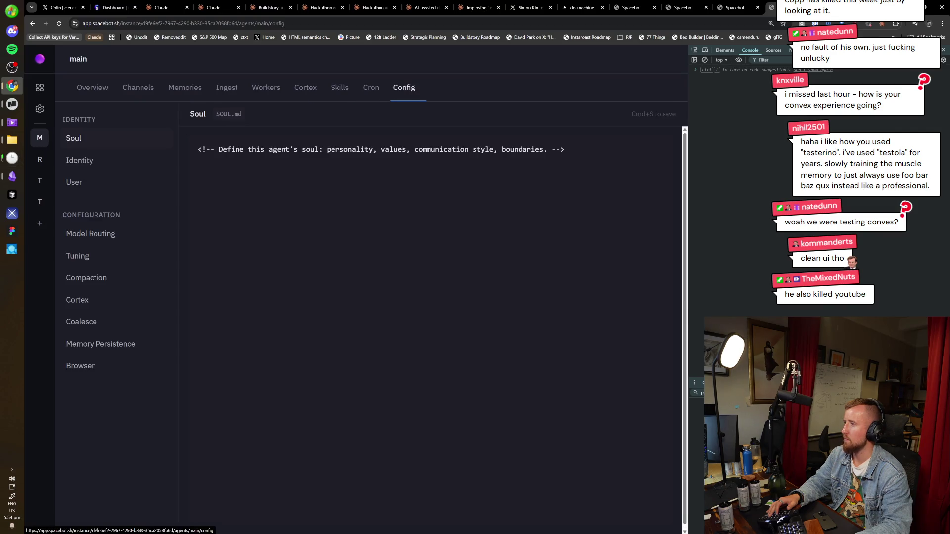
click(115, 241)
Set the Channel Model to Claude Opus 4 (openrouter/anthropic/claude-opus-4-20250514)
click(321, 243)
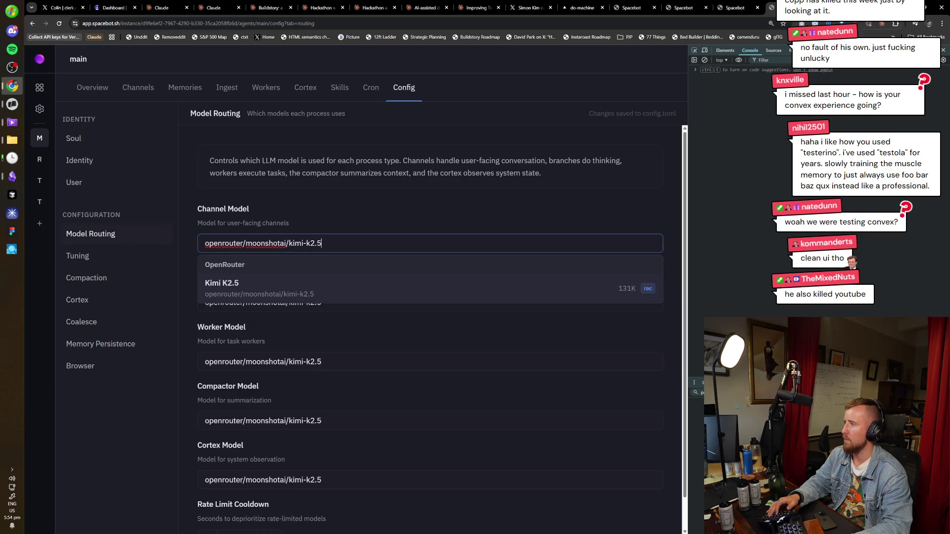
key(ctrl+a)
text(open)
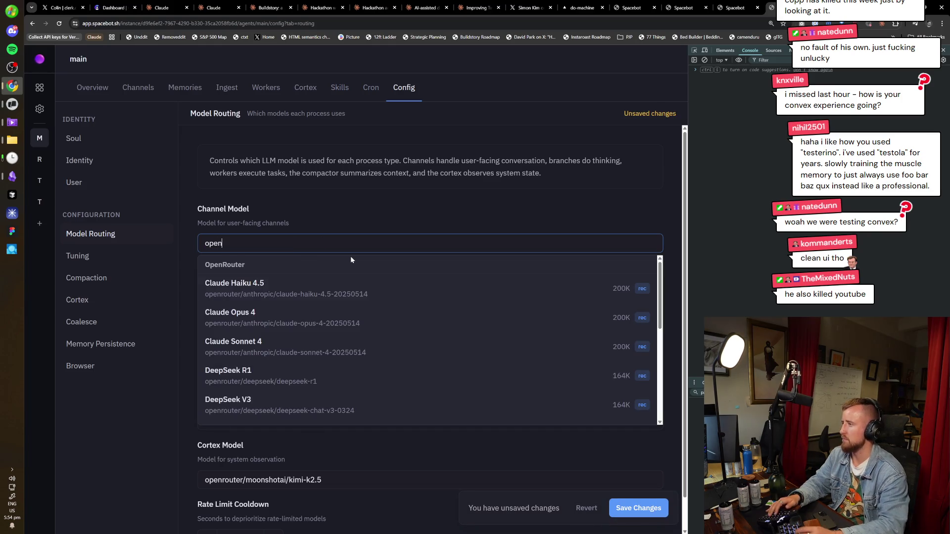
click(350, 324)
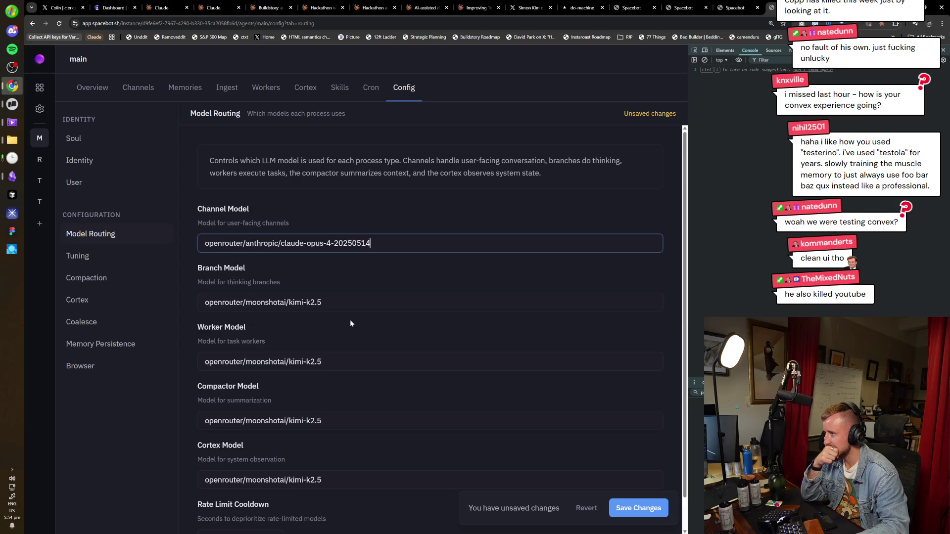
Paste that model id into the Branch, Worker, Compactor and Cortex models and save
click(421, 296)
key(ctrl+a)
text(openrouter/anthropic/claude-opus-4-20250514)
key(Tab)
text(openrouter/anthropic/claude-opus-4-20250514)
key(Tab)
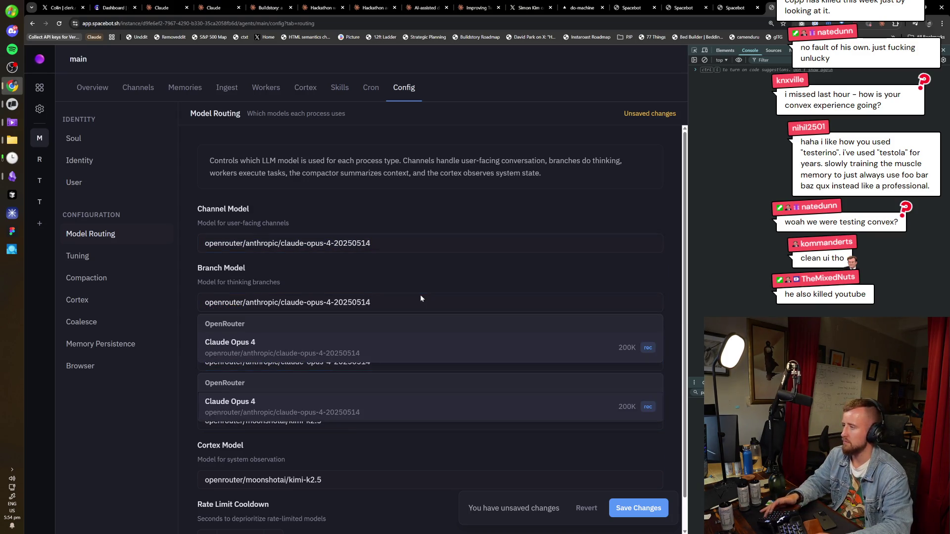
text(openrouter/anthropic/claude-opus-4-20250514)
key(Tab)
text(openrouter/anthropic/claude-opus-4-20250514)
scroll(420, 298, down, 2)
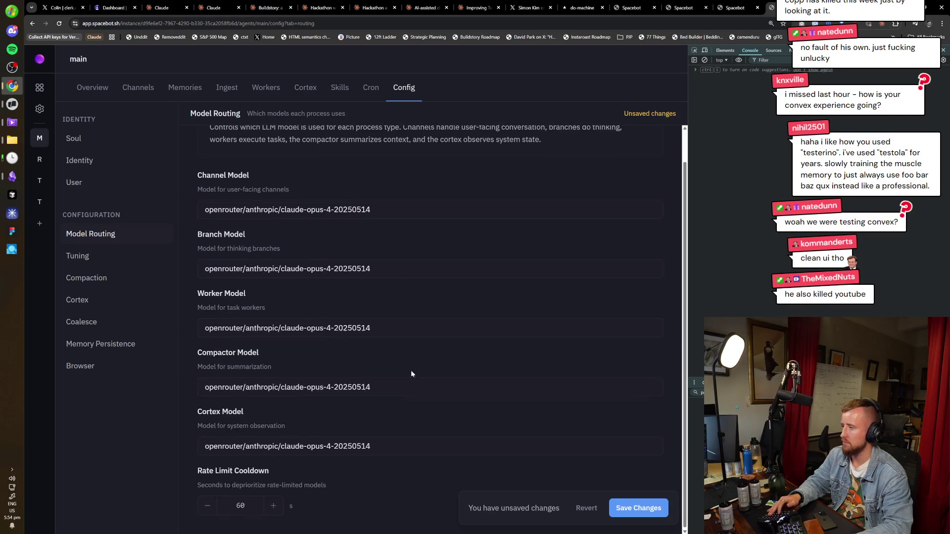
click(610, 499)
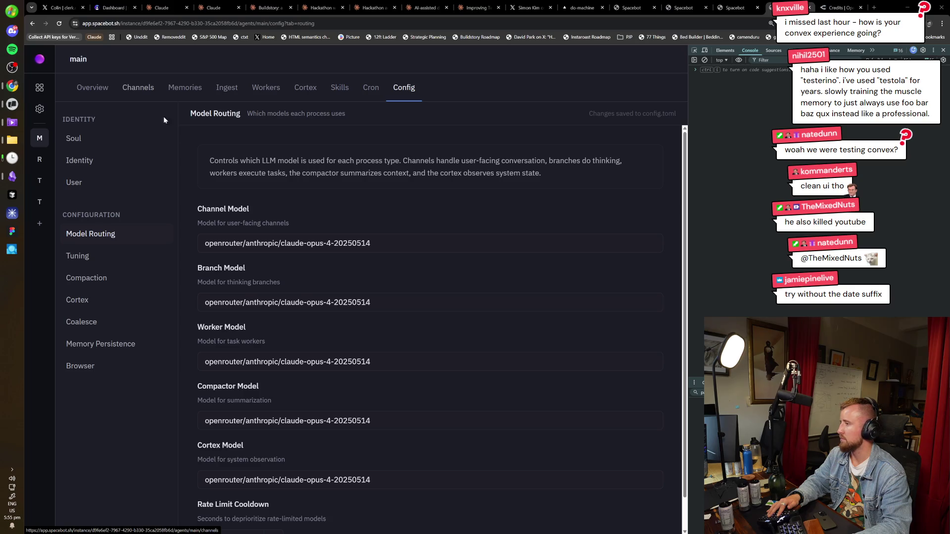
Remove the -20250514 suffix so the Channel Model reads openrouter/anthropic/claude-opus-4
double_click(350, 243)
key(BackSpace)
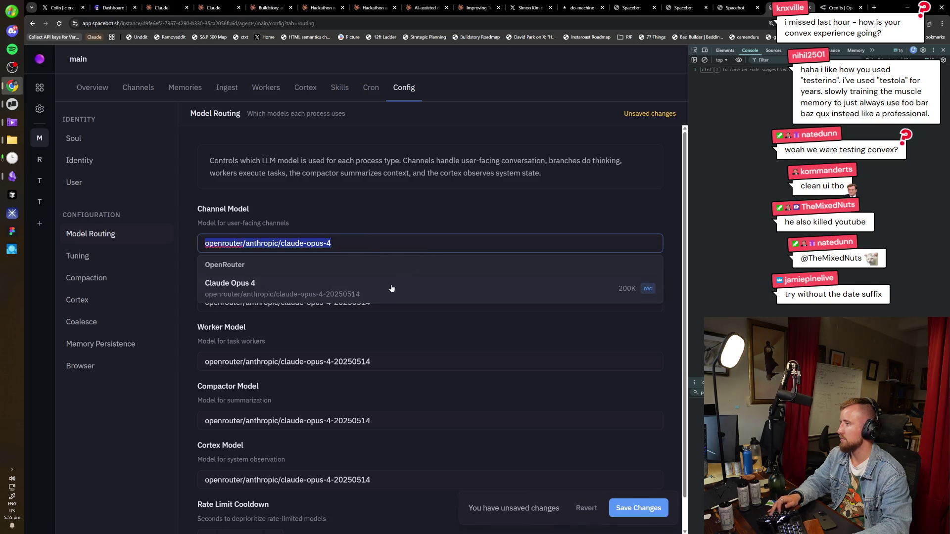
key(ctrl+a)
key(ctrl+c)
Put openrouter/anthropic/claude-opus-4 into the Branch, Worker, Compactor and Cortex models
click(331, 302)
key(ctrl+a)
key(ctrl+v)
key(Tab)
key(ctrl+v)
key(Tab)
key(ctrl+v)
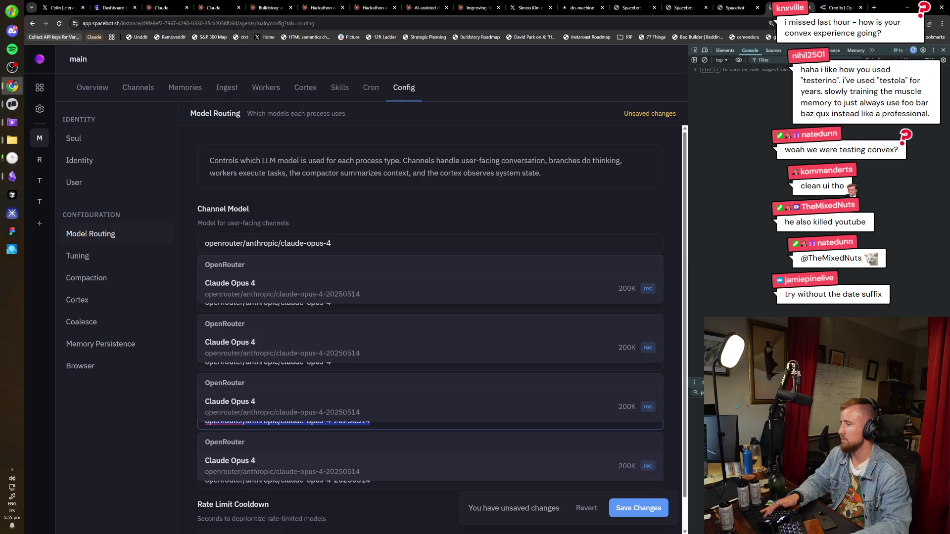
key(Tab)
key(ctrl+v)
Save the shortened model ids, then check the Providers settings and come back
triple_click(381, 203)
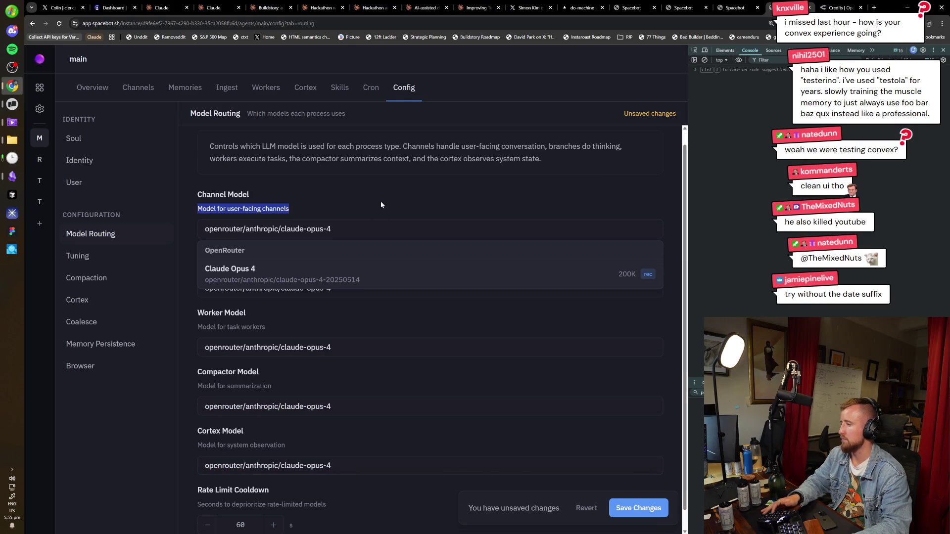
click(643, 508)
click(305, 150)
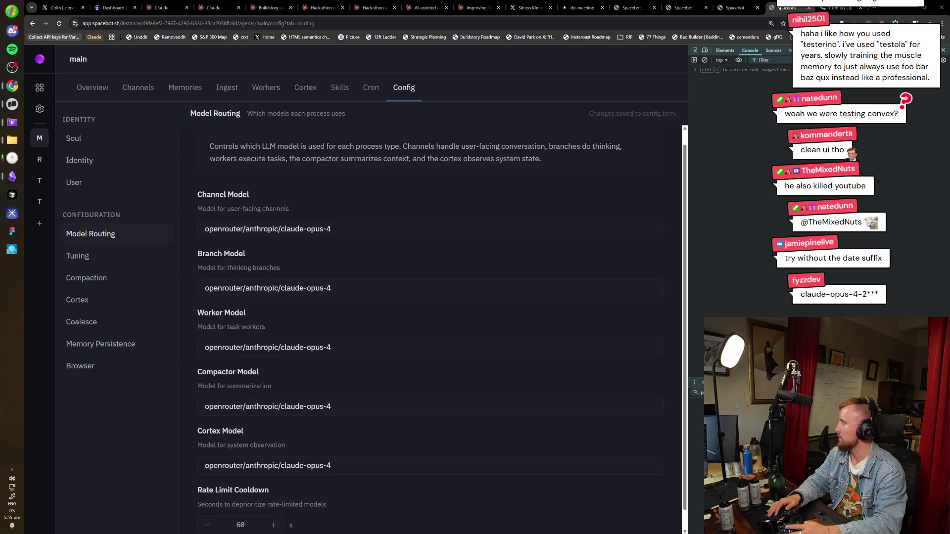
click(40, 110)
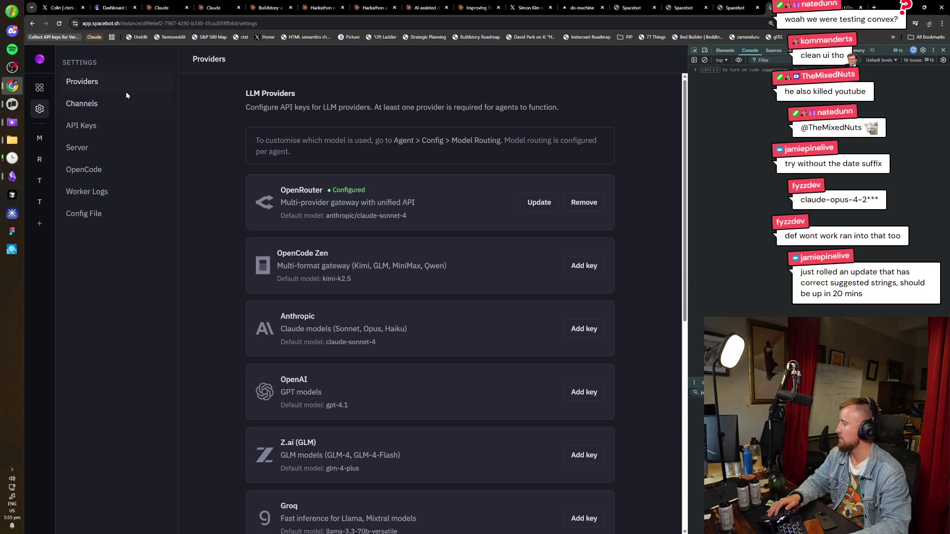
click(32, 24)
Look up the Claude models docs at platform.claude.com/docs in a new tab, then close it
click(347, 243)
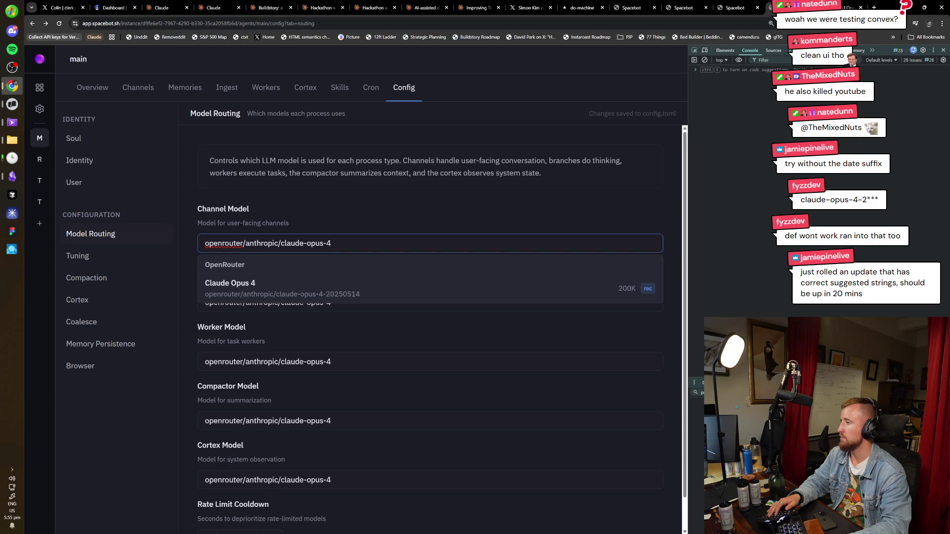
key(ctrl+t)
text(platform.claude.com/docs)
key(Return)
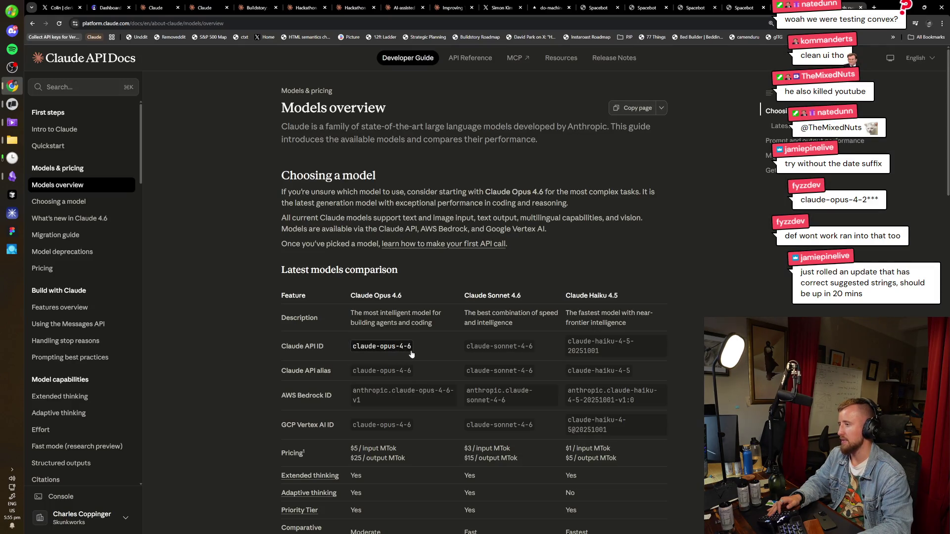
key(ctrl+w)
Append -6 to the Channel Model and paste claude-opus-4-6 into Branch, Worker, Compactor and Cortex
text(-6)
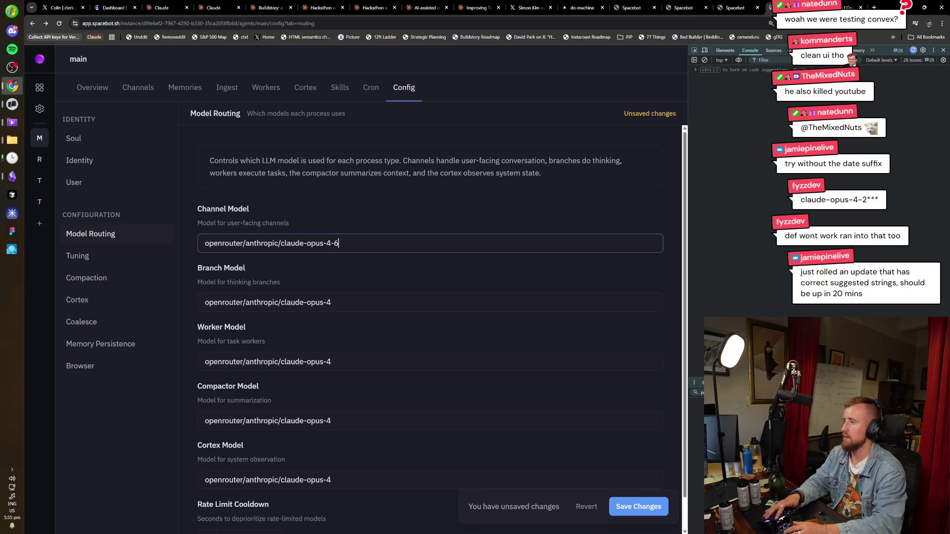
key(Tab)
key(ctrl+v)
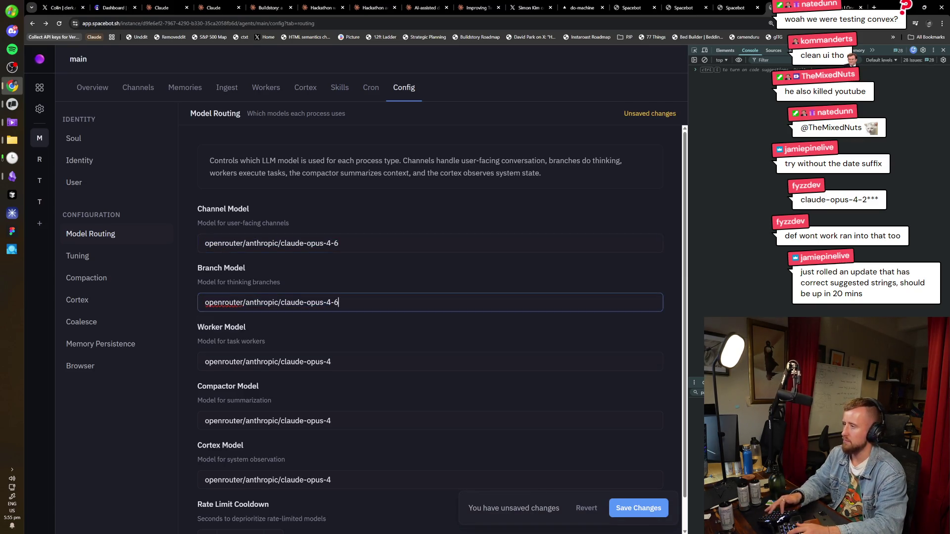
key(Tab)
key(ctrl+v)
key(Tab)
key(ctrl+v)
key(Tab)
key(ctrl+v)
Save the updated model routing and go to agent main's overview
scroll(356, 240, down, 1)
click(619, 509)
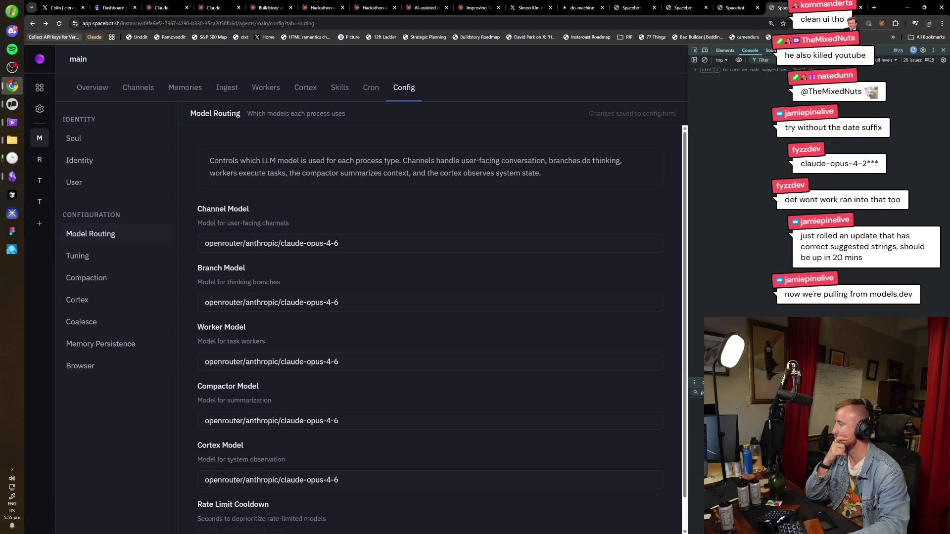
click(98, 94)
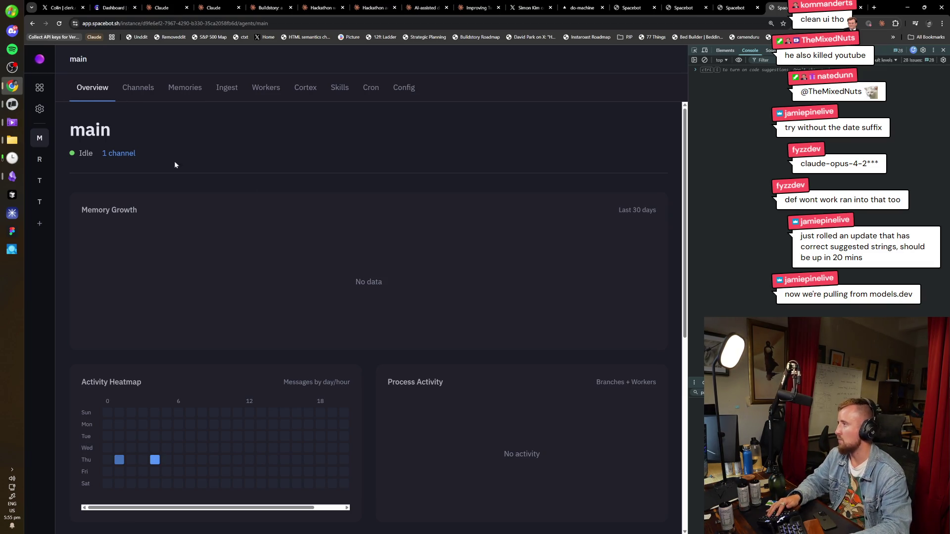
In agent main's general Discord channel, send 'test' to the Cortex chat
click(41, 113)
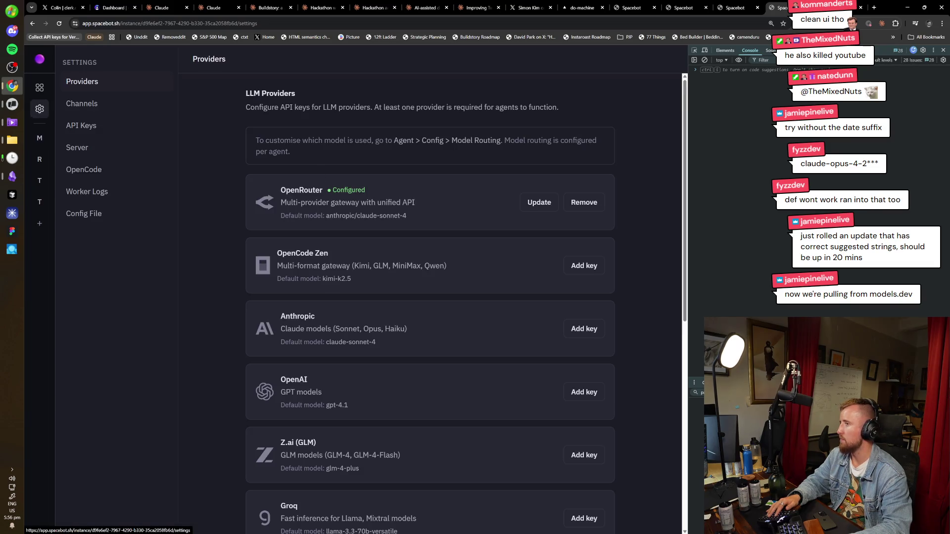
click(40, 138)
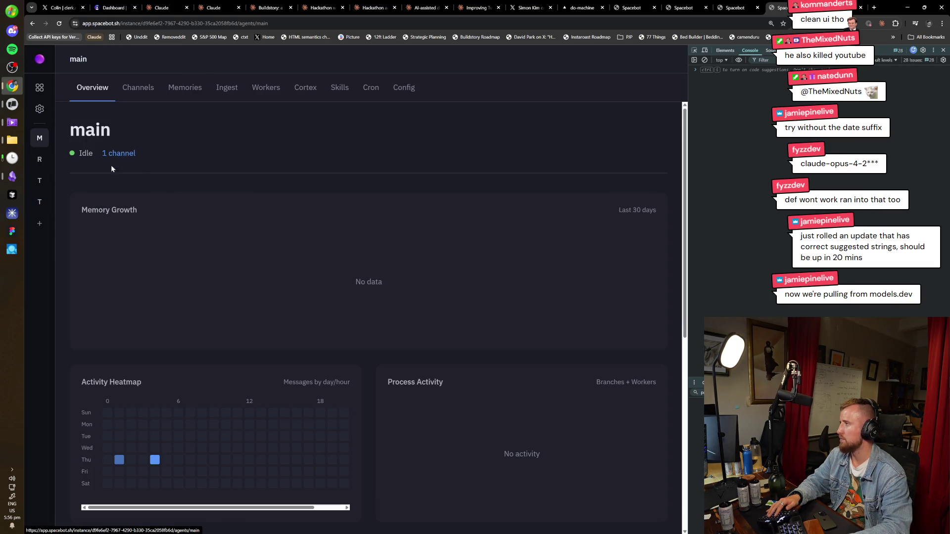
click(149, 96)
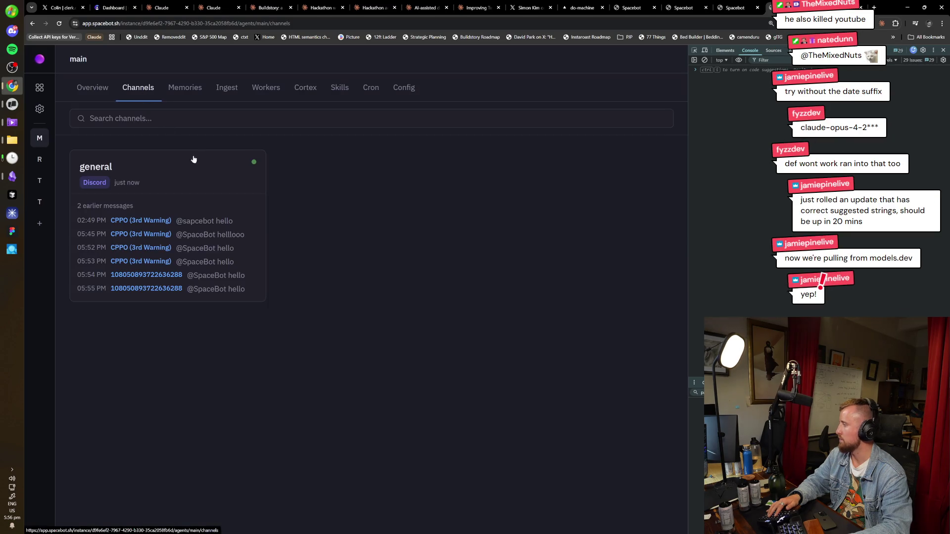
click(191, 205)
text(test)
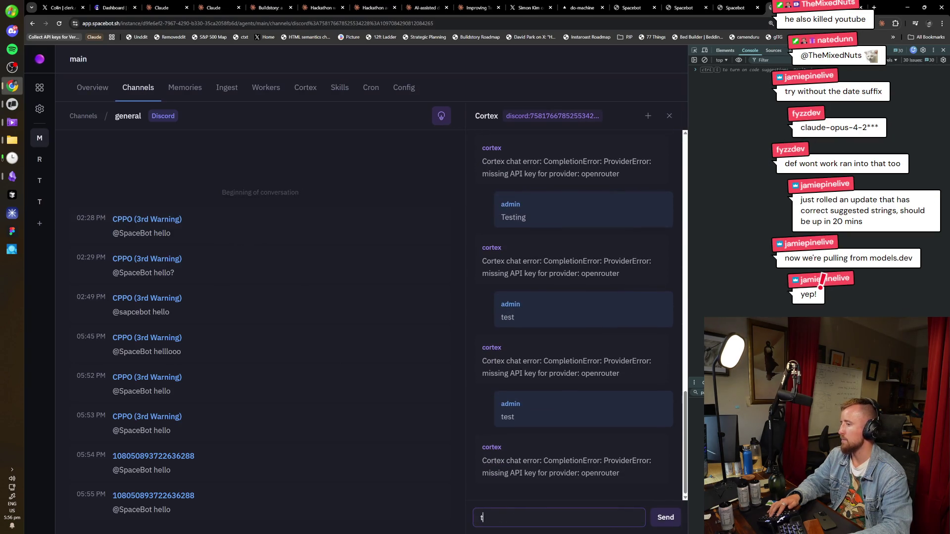
key(Return)
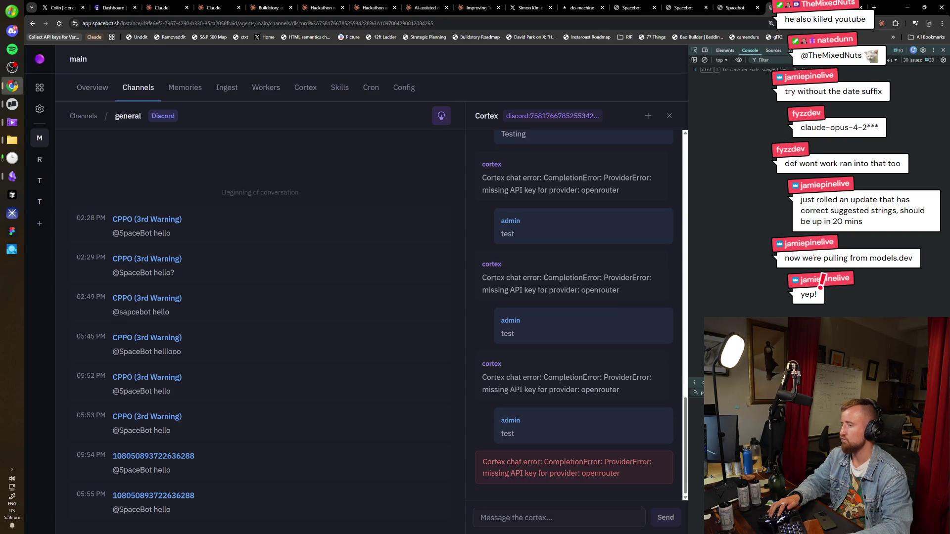
Inspect the missing OpenRouter API key error, then go back to the provider settings
drag(621, 474, 479, 443)
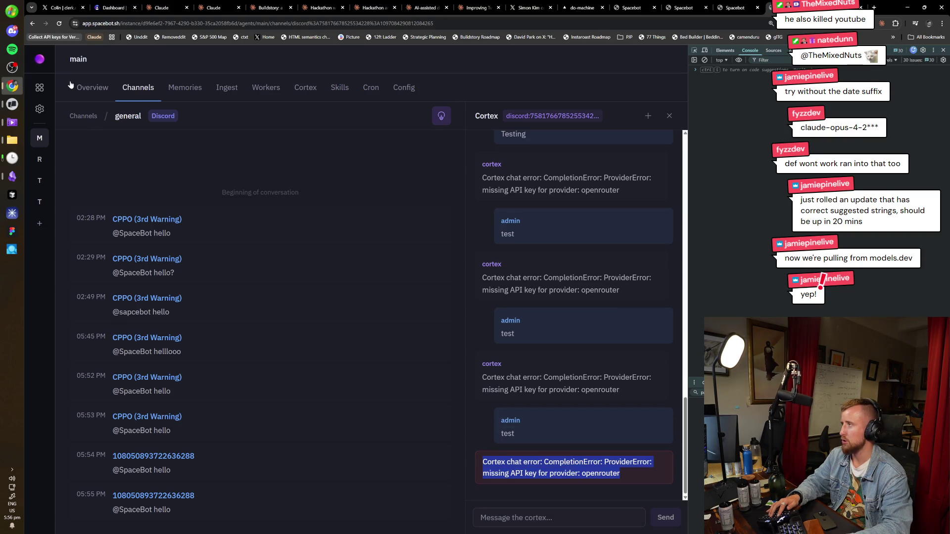
click(85, 107)
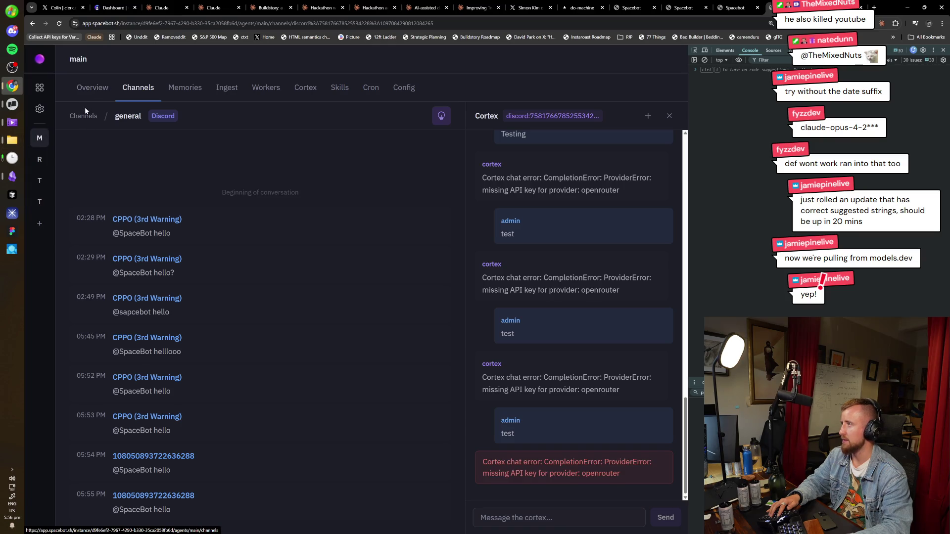
click(83, 116)
click(39, 109)
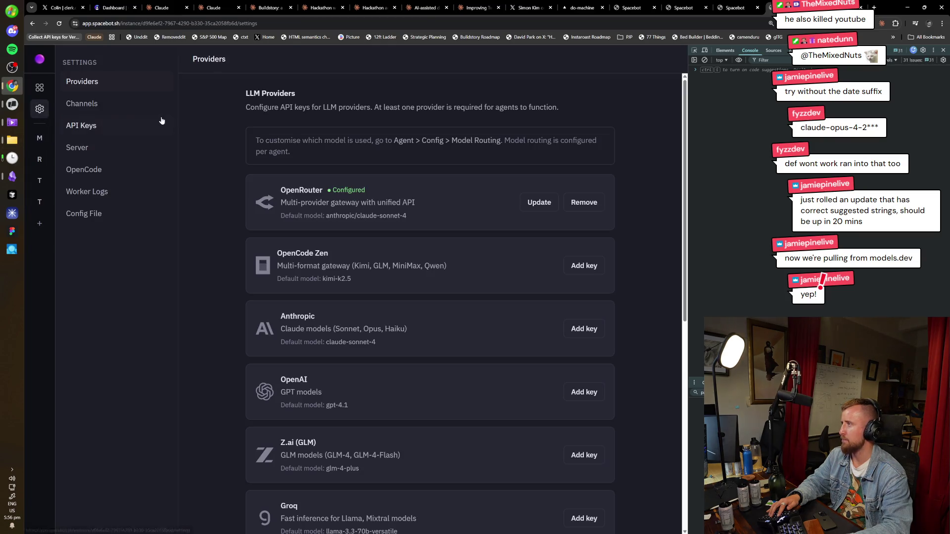
Show the Channels settings page and expand then collapse the Slack card's token fields
click(148, 104)
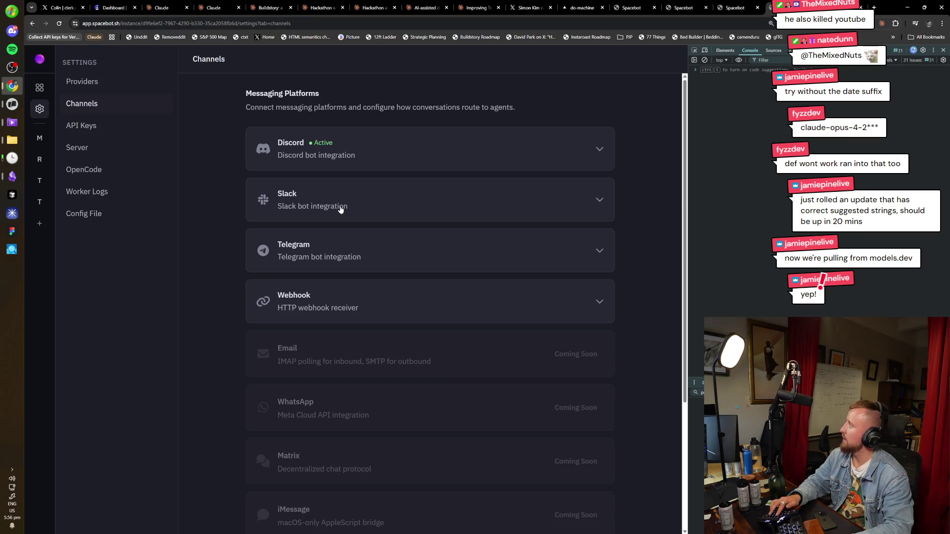
key(super)
text(slack)
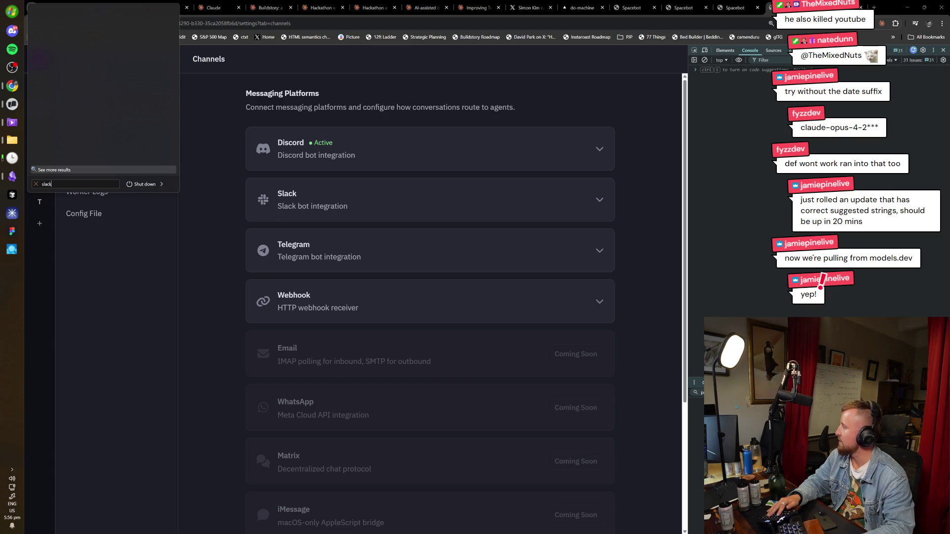
key(Escape)
click(340, 206)
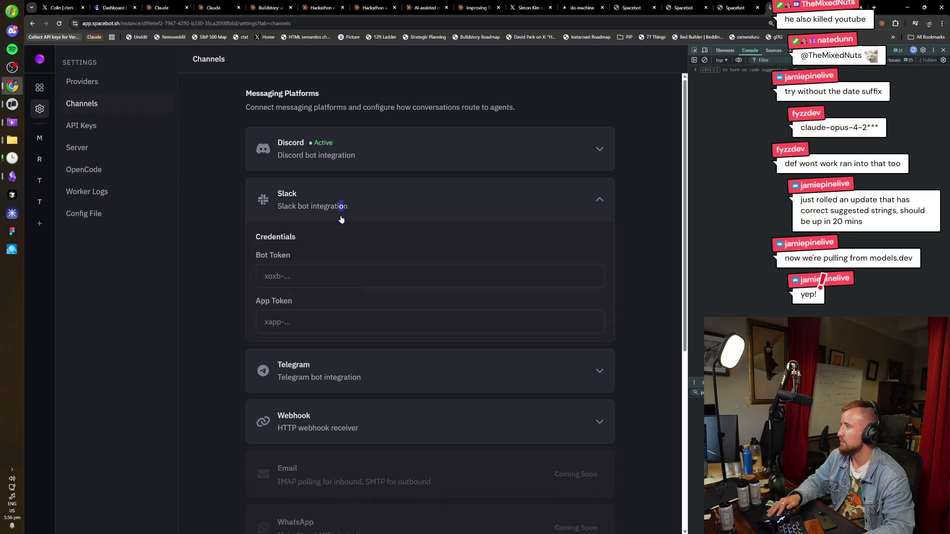
click(347, 210)
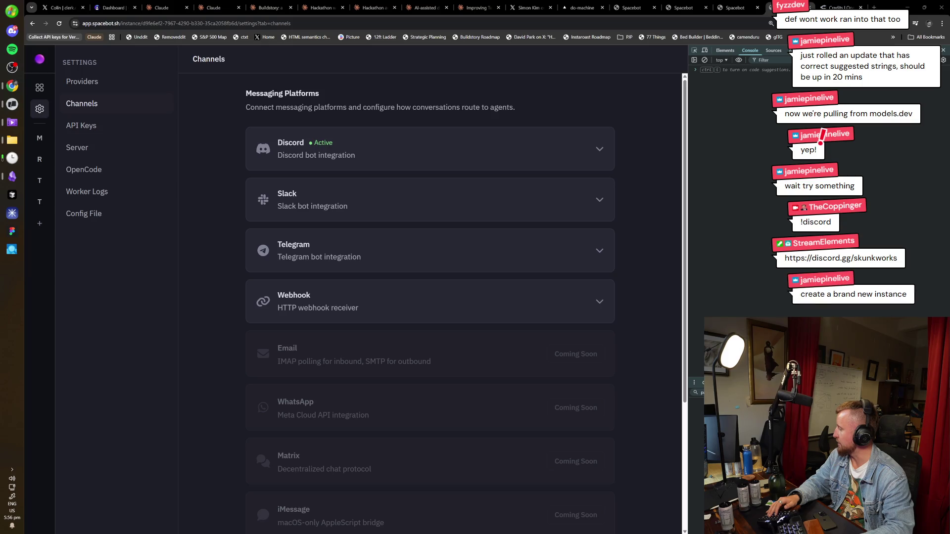
Open the Config File TOML editor, select its text, then bring up a two-field dialog
click(84, 214)
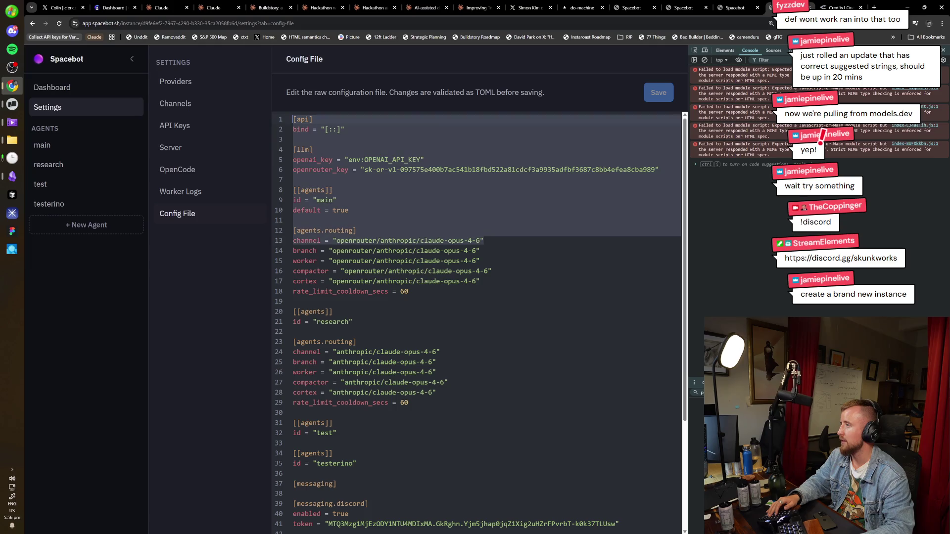
drag(484, 241, 292, 119)
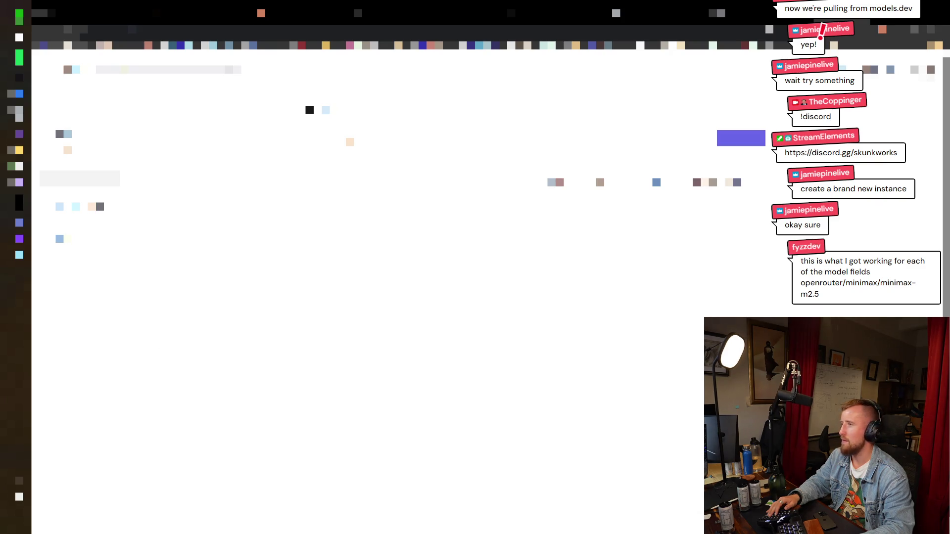
key(ctrl+n)
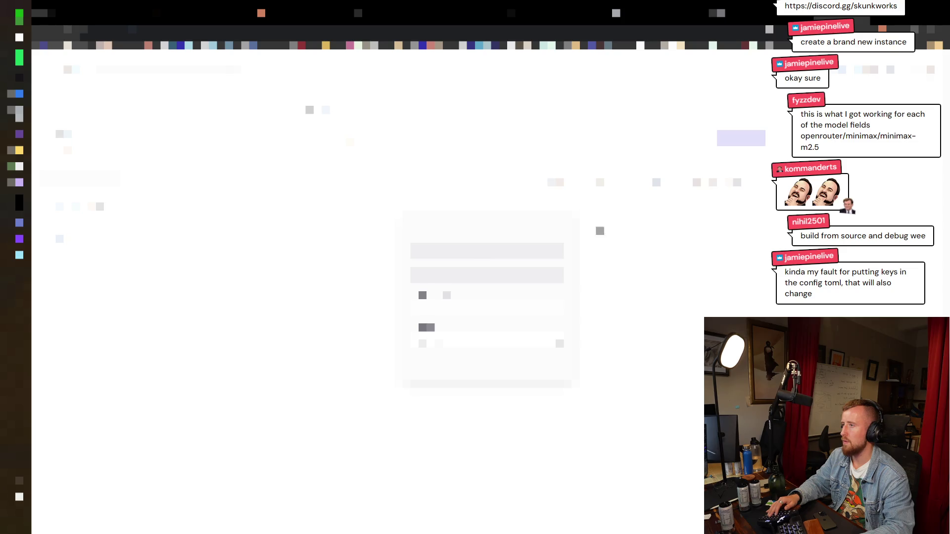
Close the dialog, try the quick command search, and reopen then close the input dialog
click(599, 231)
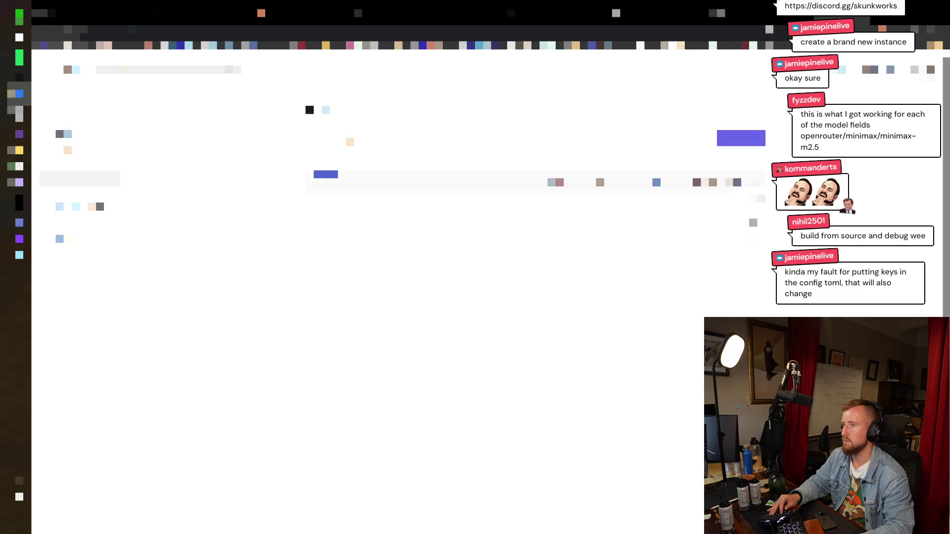
key(ctrl+k)
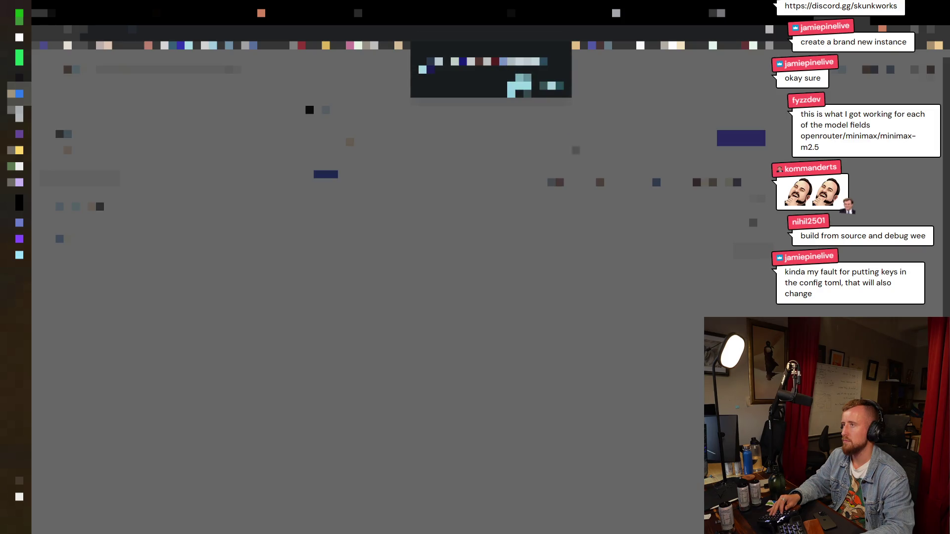
key(Escape)
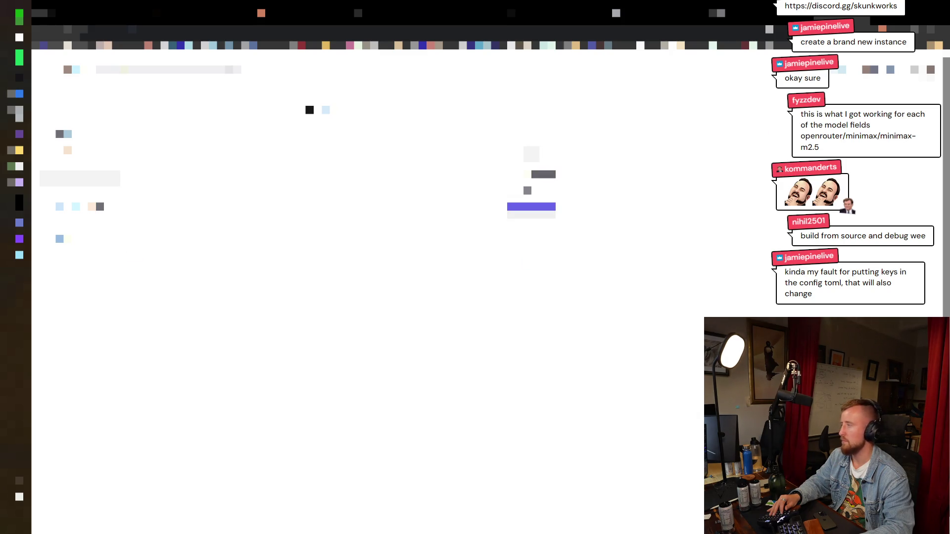
key(Return)
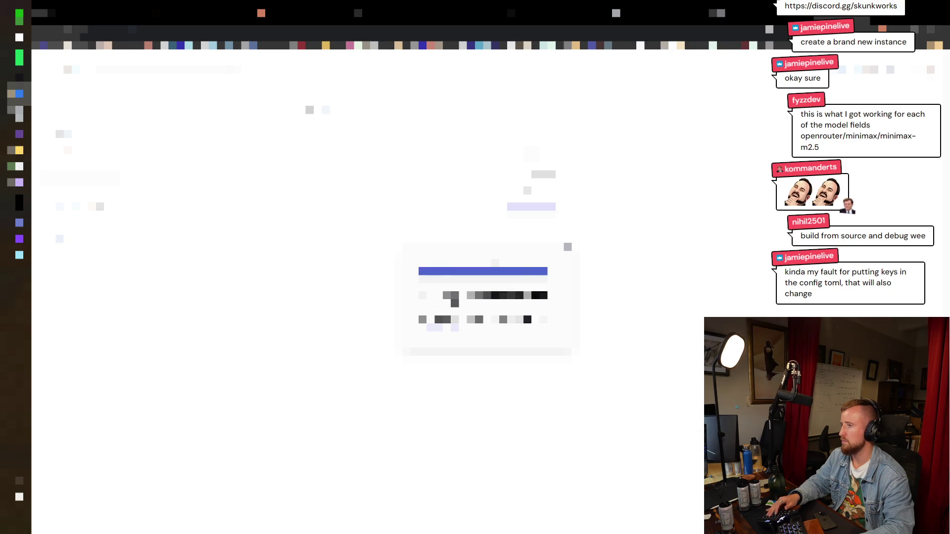
key(Escape)
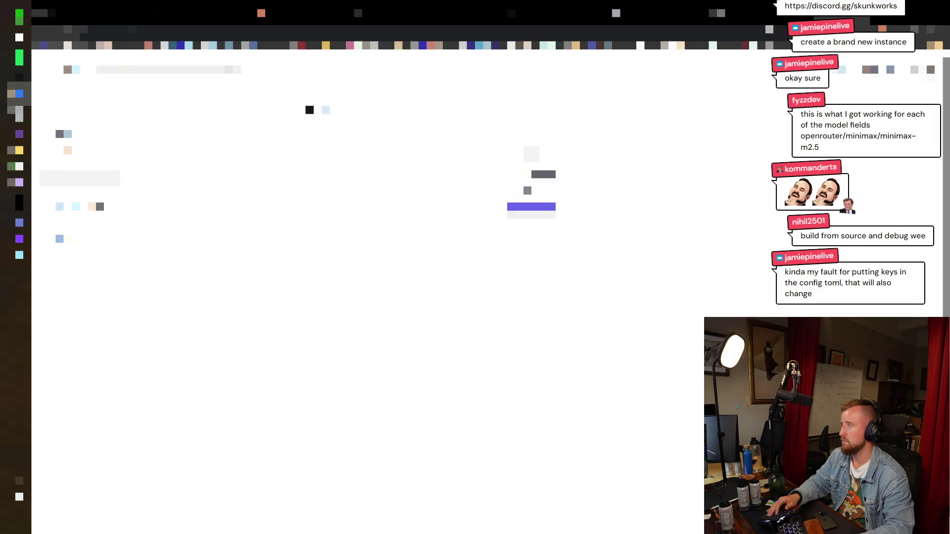
Switch to the code editor, pick a card in the grid, and open its settings form
key(alt+Tab)
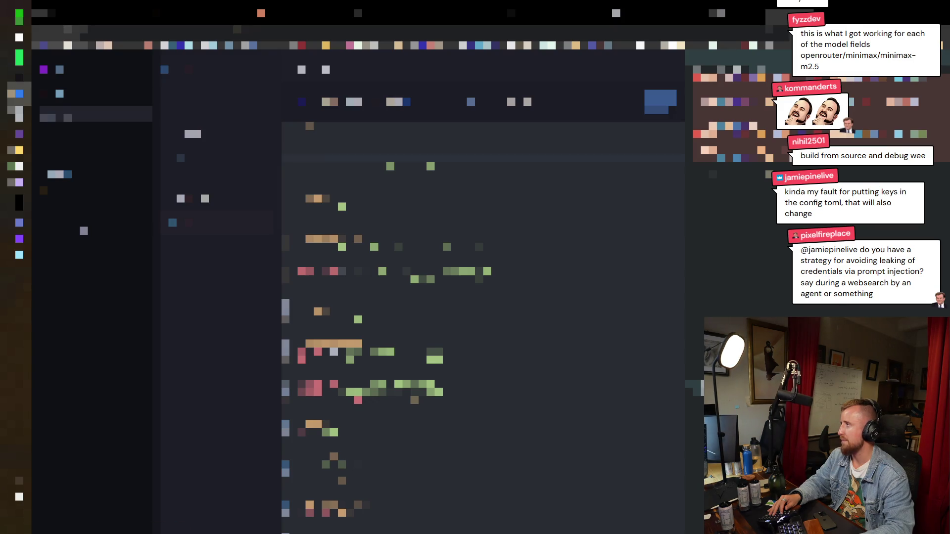
click(74, 97)
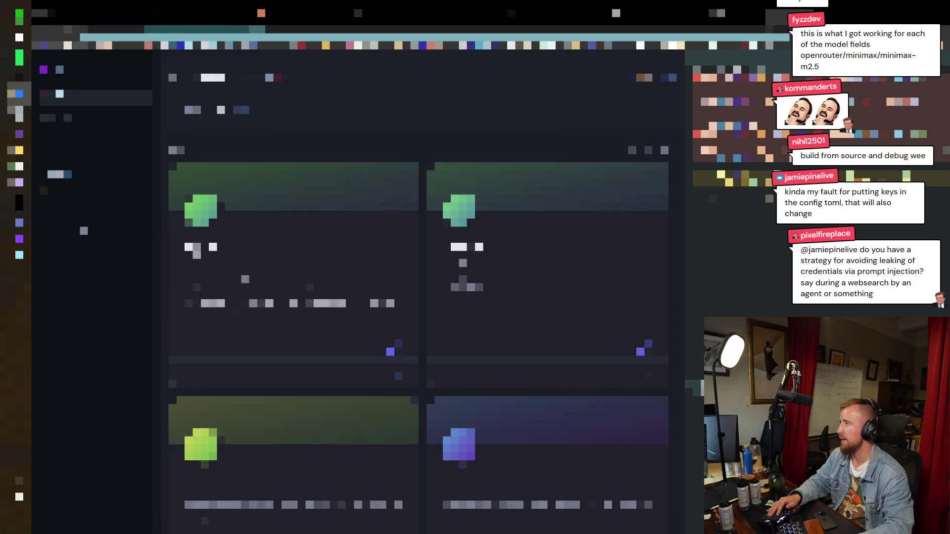
click(100, 231)
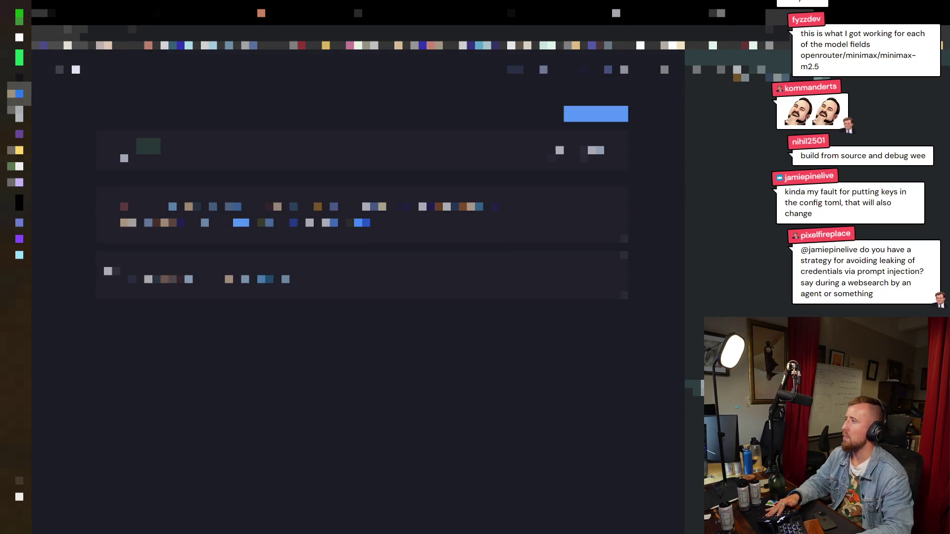
Add a new instance named 'Krunk Two', which appears in region iad next to Krunk
click(596, 150)
click(504, 199)
click(596, 113)
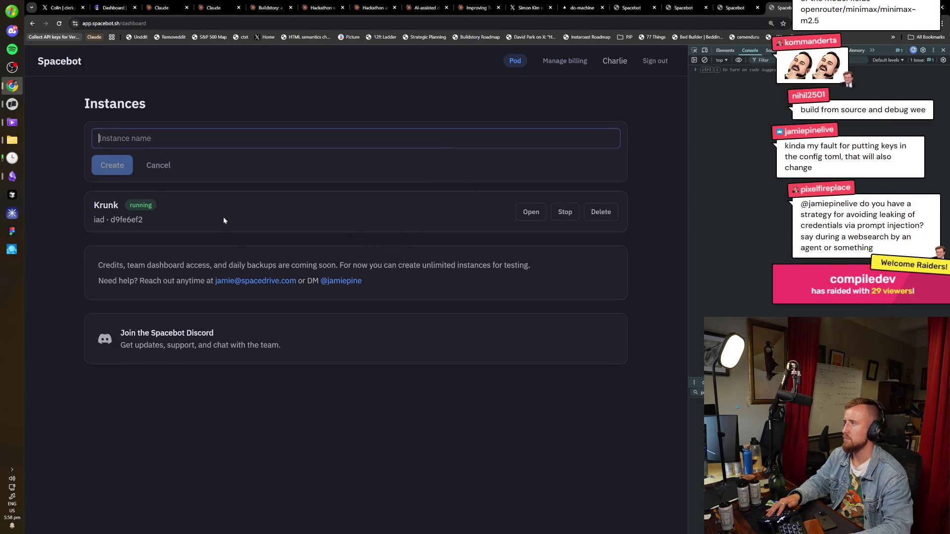
text(Krunk Two)
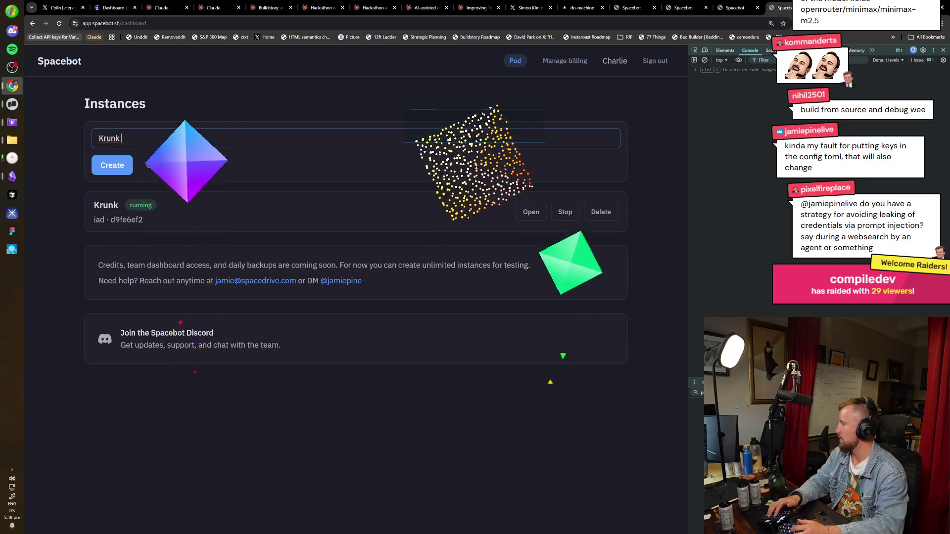
key(Return)
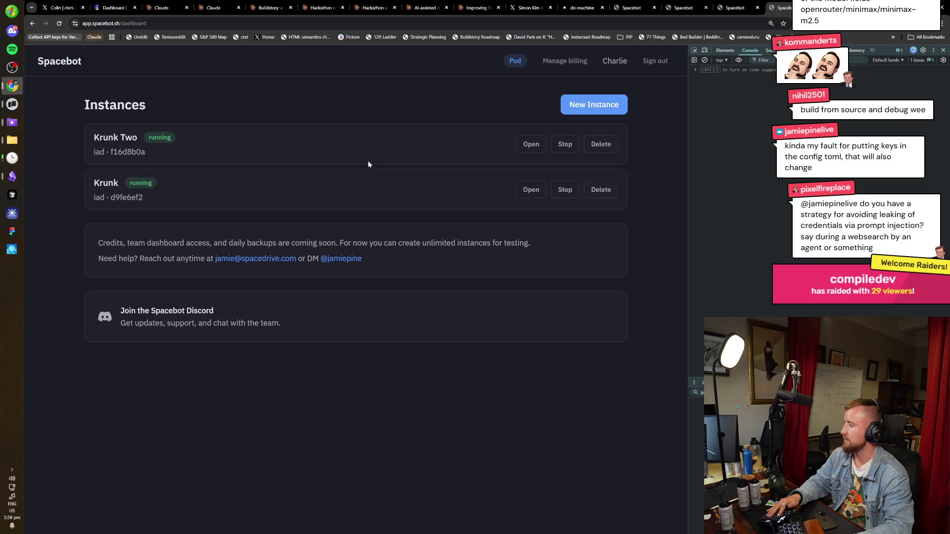
Open the Krunk Two instance and create its first agent with Agent ID 'research'
click(534, 151)
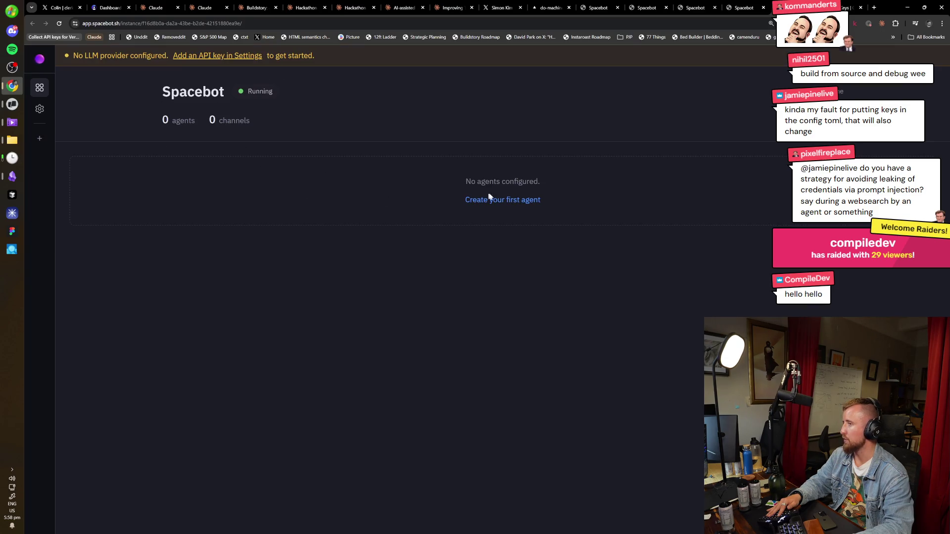
click(499, 201)
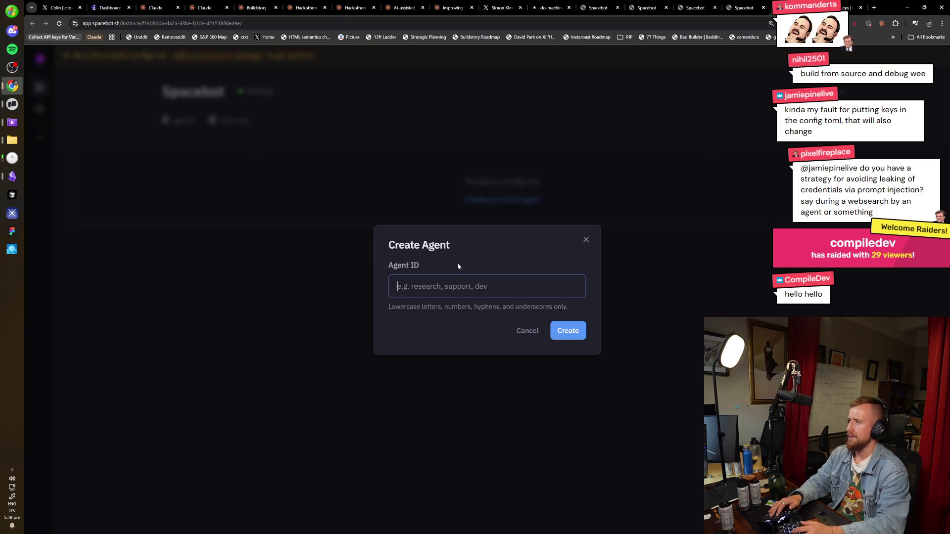
text(research)
key(Return)
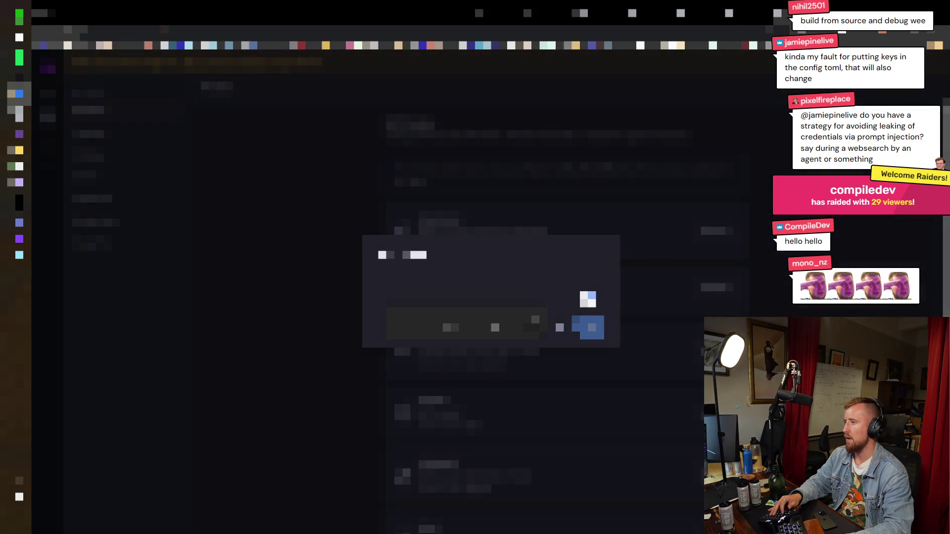
Close the agent dialog, go to another instance page from the sidebar, and switch to the text view
click(592, 327)
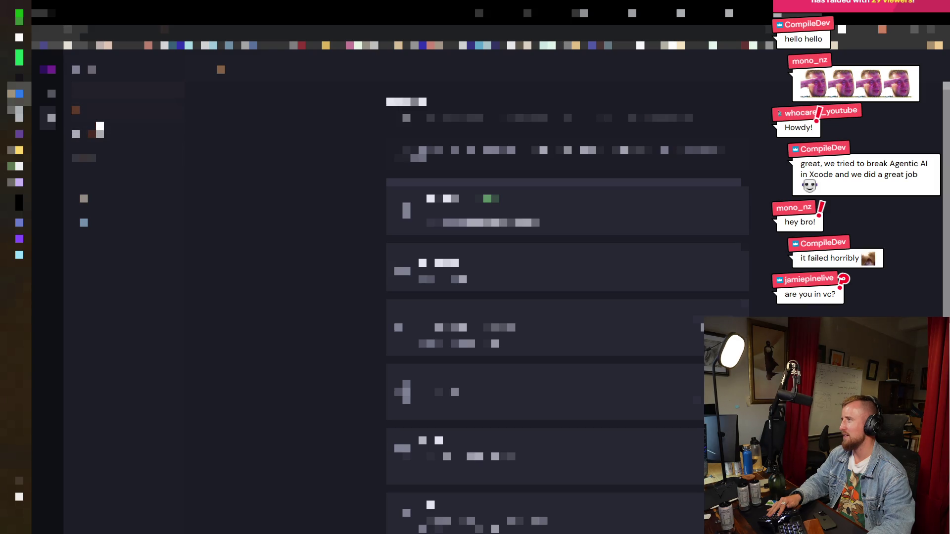
click(100, 127)
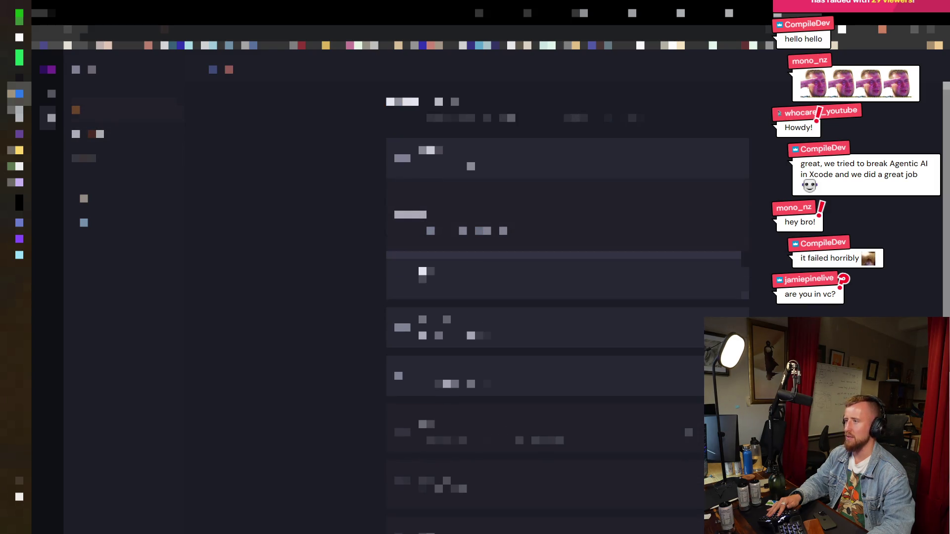
key(super+Tab)
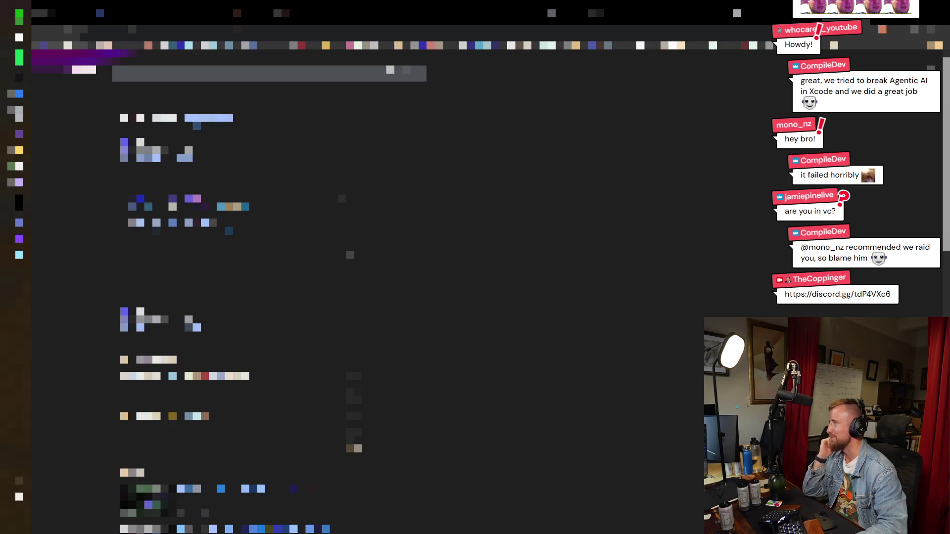
Switch to the code-style view, then move through sidebar pages until the four-panel overview shows
key(super+Tab)
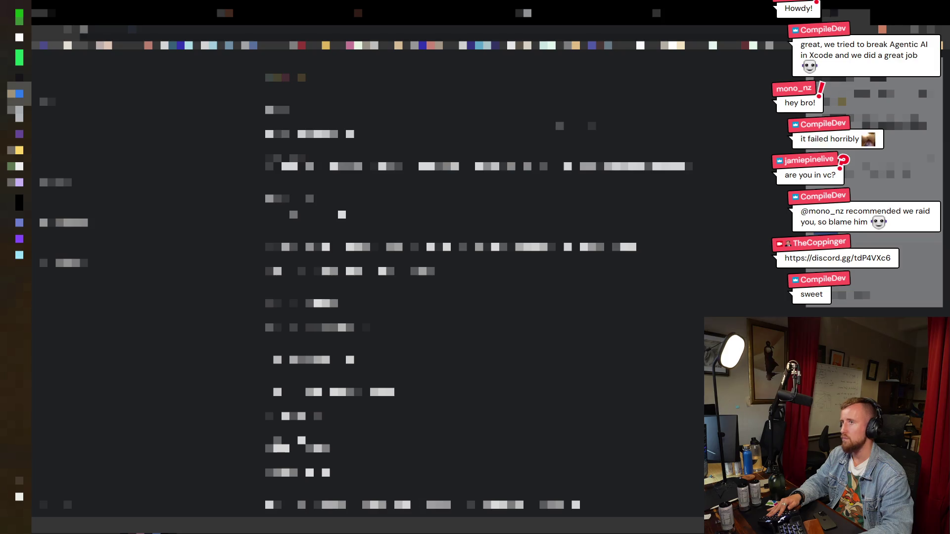
click(19, 93)
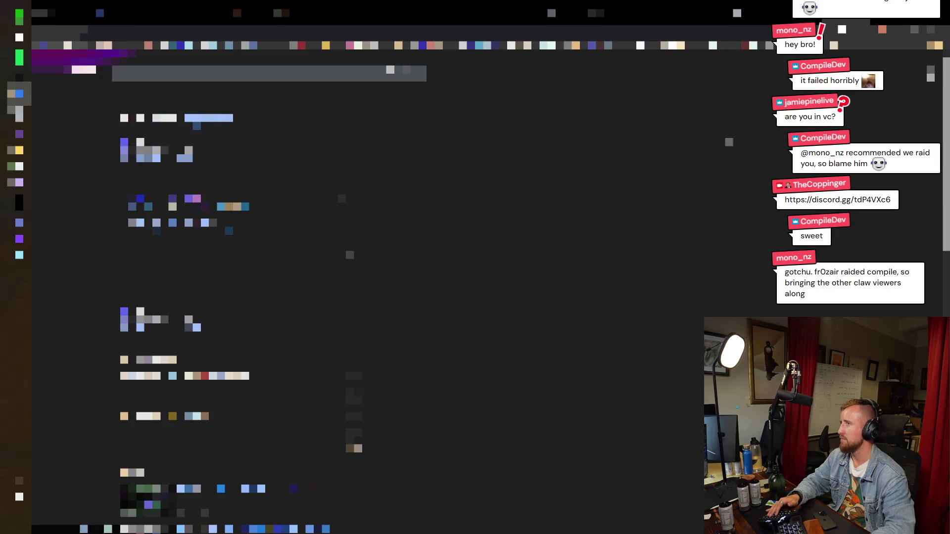
click(19, 94)
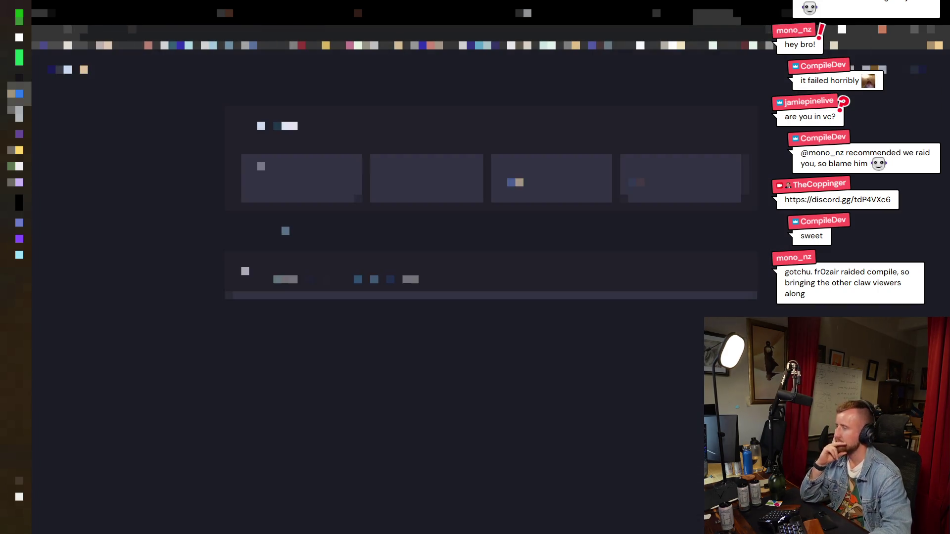
Change the list to a different layout, reload the page, and move to the next browser tab
click(725, 114)
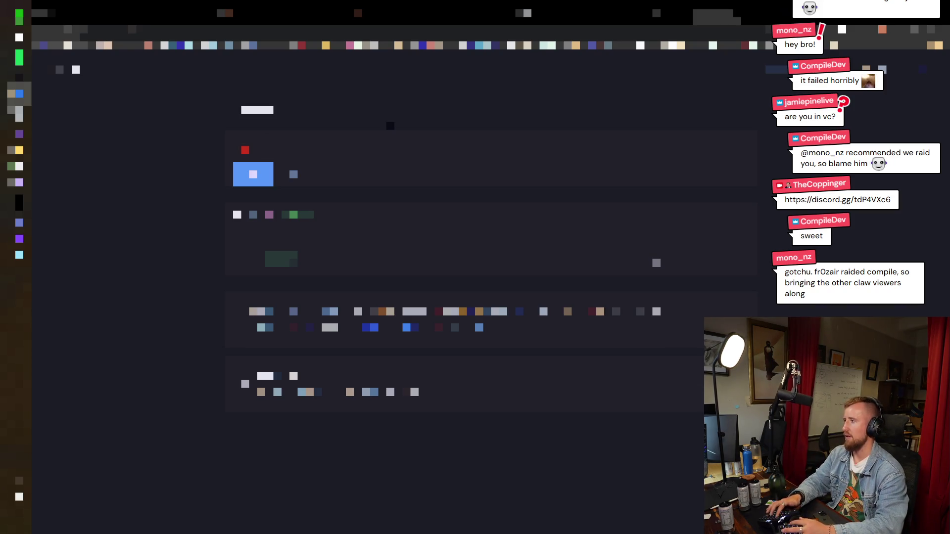
click(253, 175)
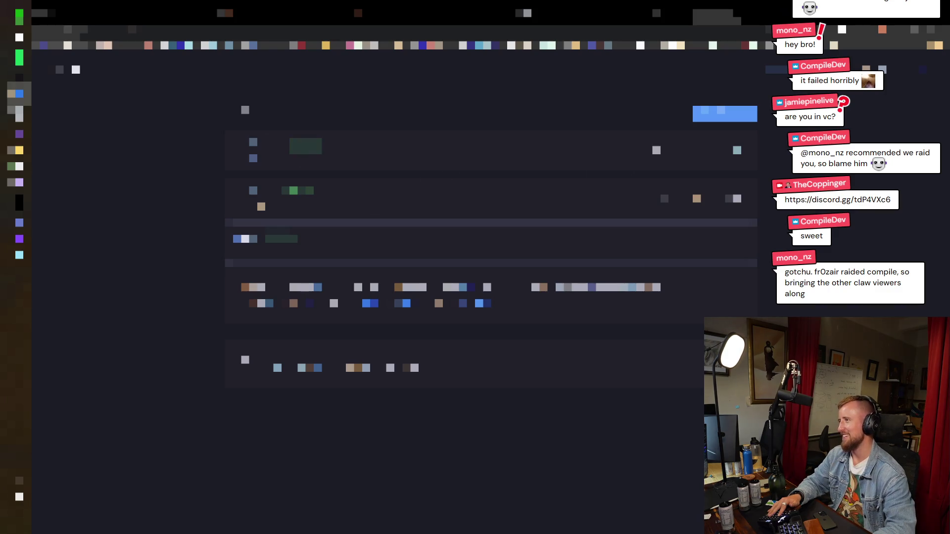
key(ctrl+r)
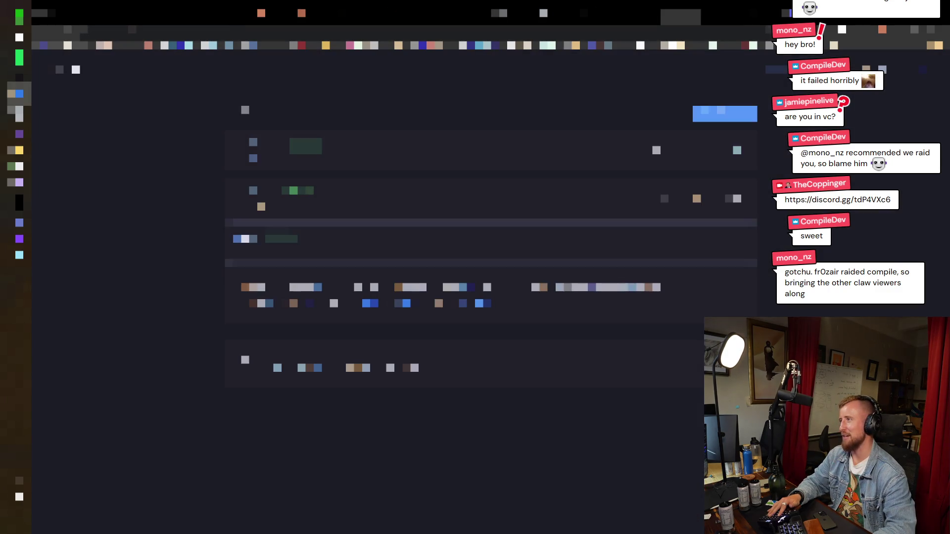
key(ctrl+Tab)
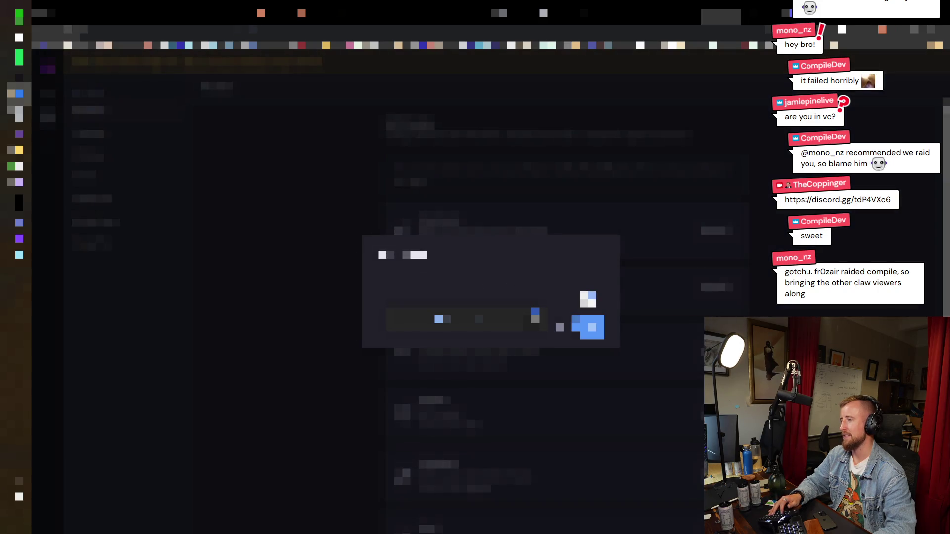
Confirm the single-field dialog, then open another page of the instance
key(Return)
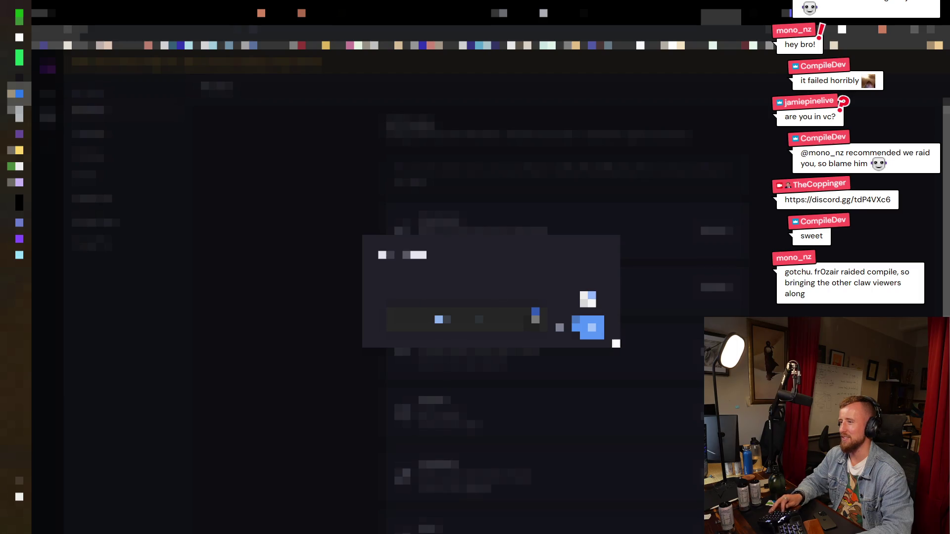
click(589, 328)
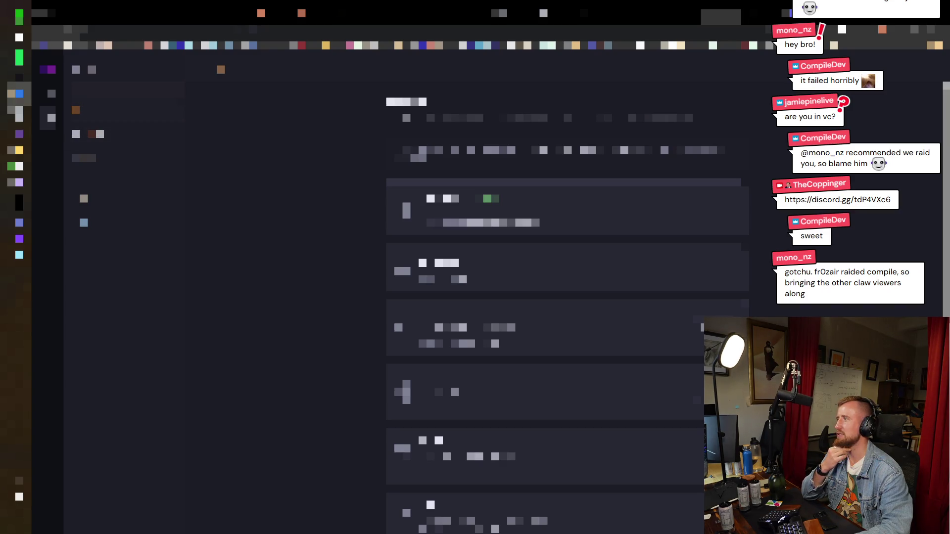
click(48, 146)
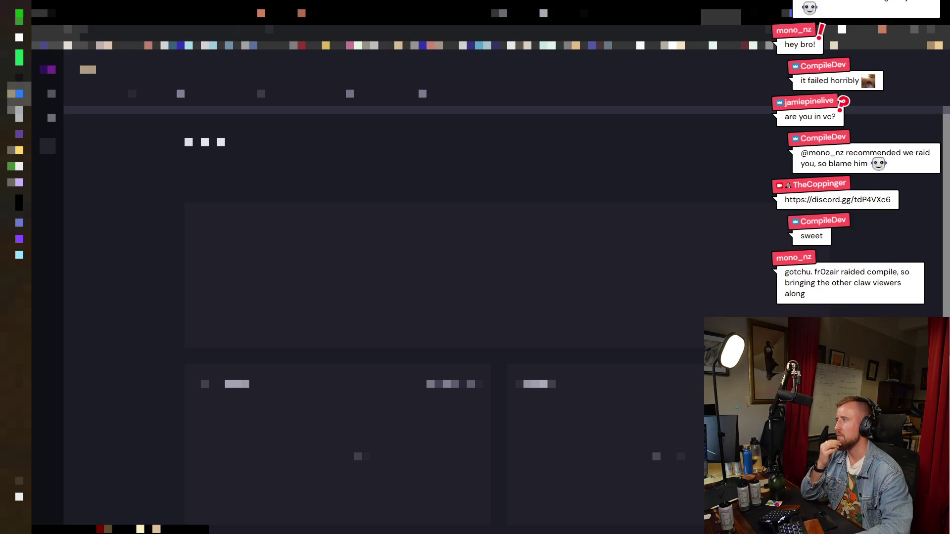
Open the card list page, confirm the destructive action, and dismiss its completion prompt
click(47, 118)
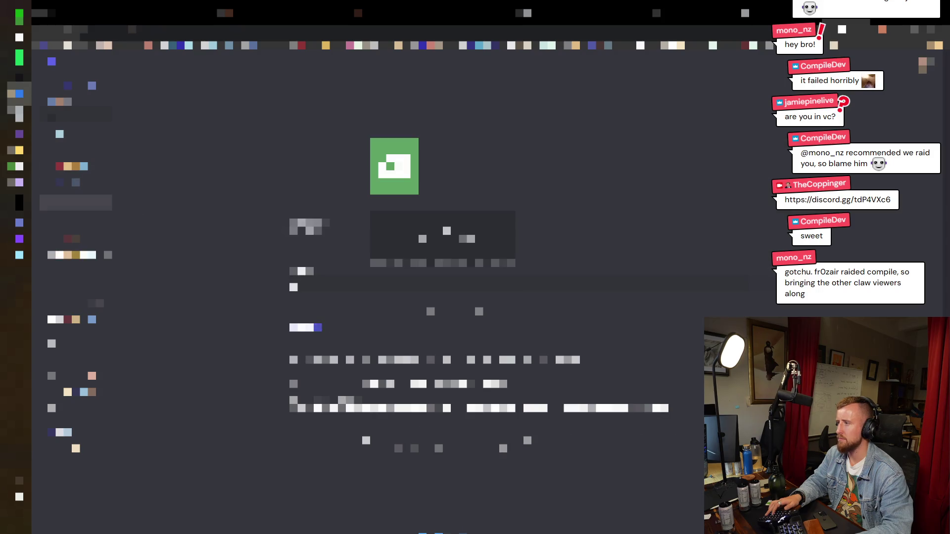
key(Return)
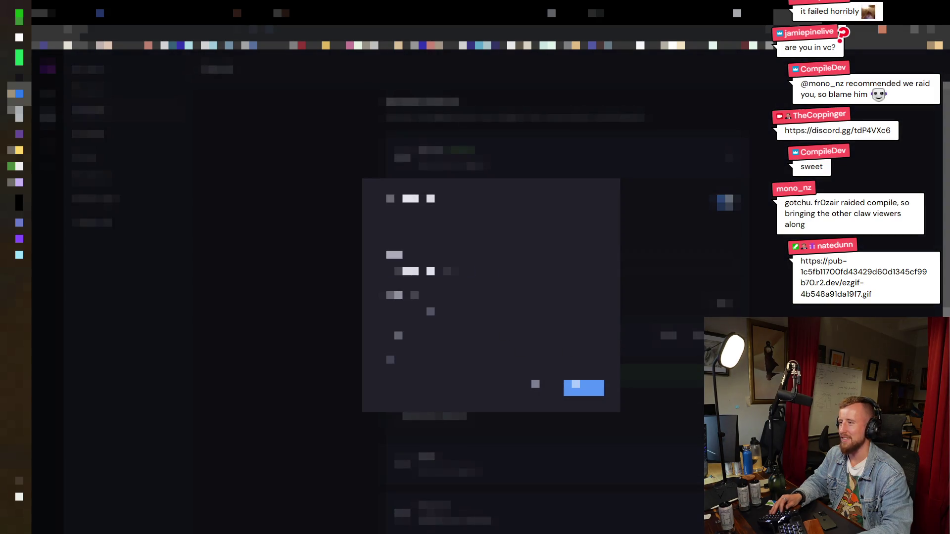
click(575, 384)
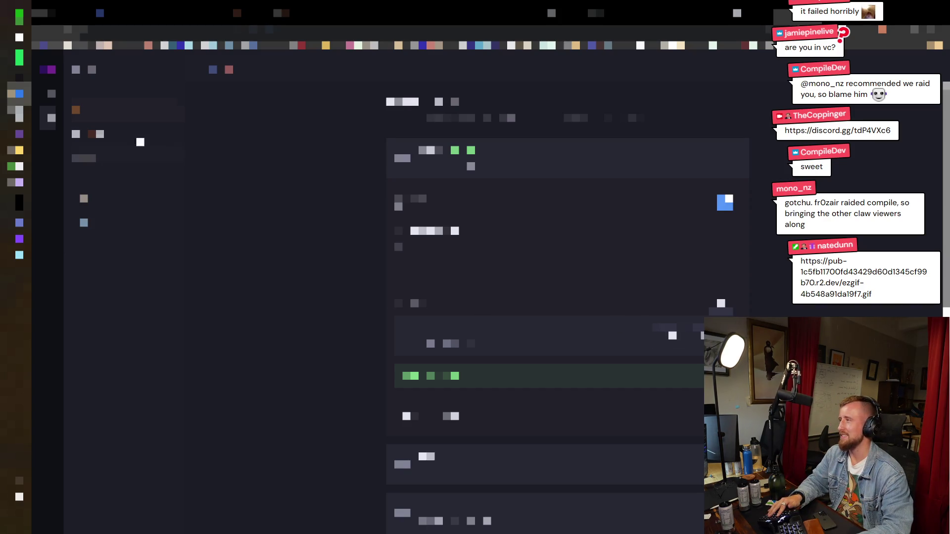
Go through the app sections to the content cards page and switch it to list view
click(94, 134)
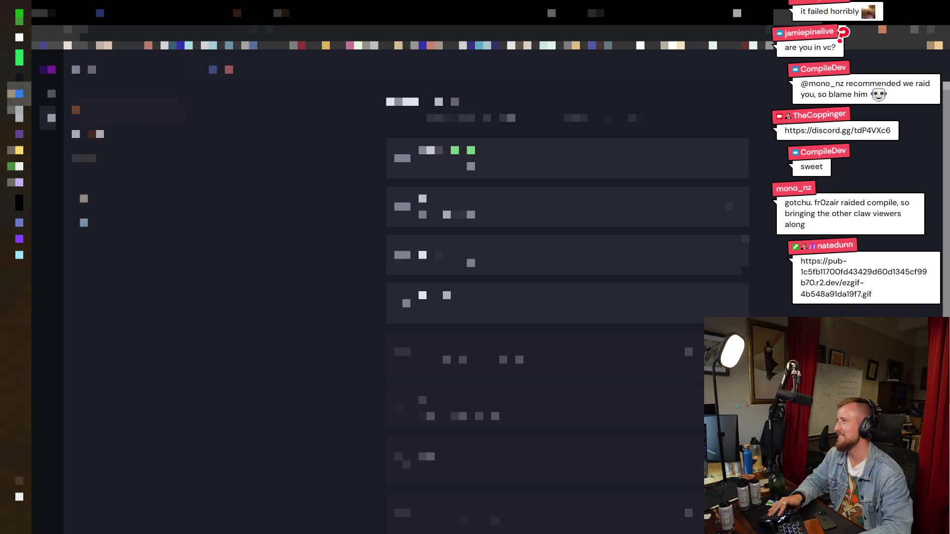
click(51, 101)
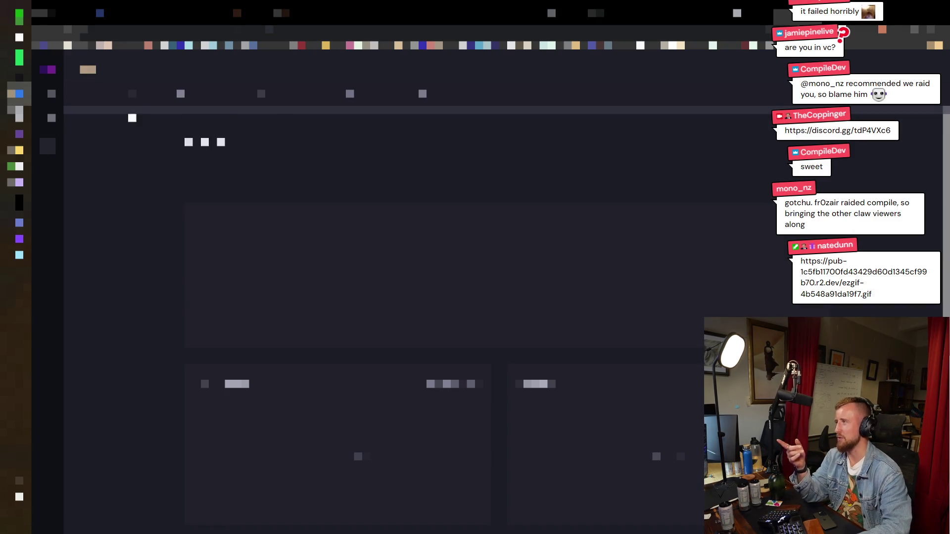
click(504, 315)
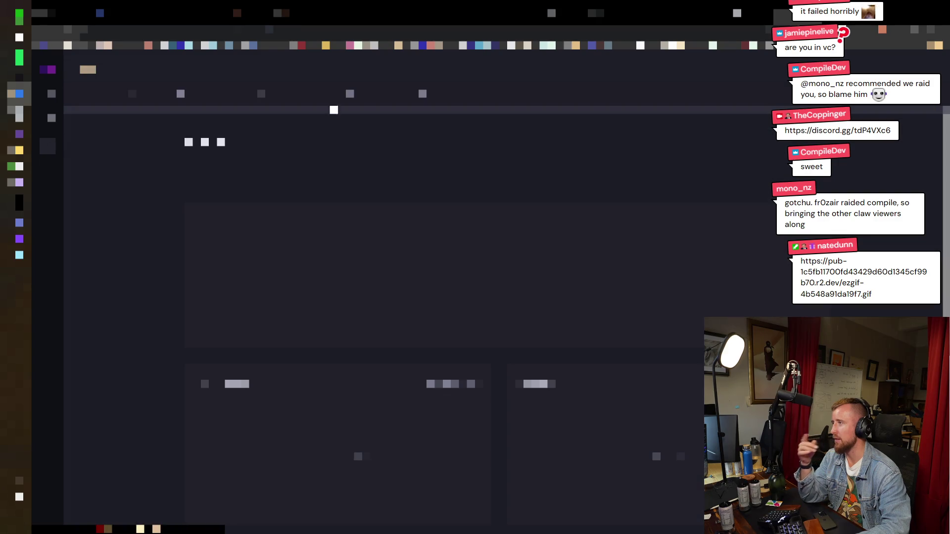
click(421, 95)
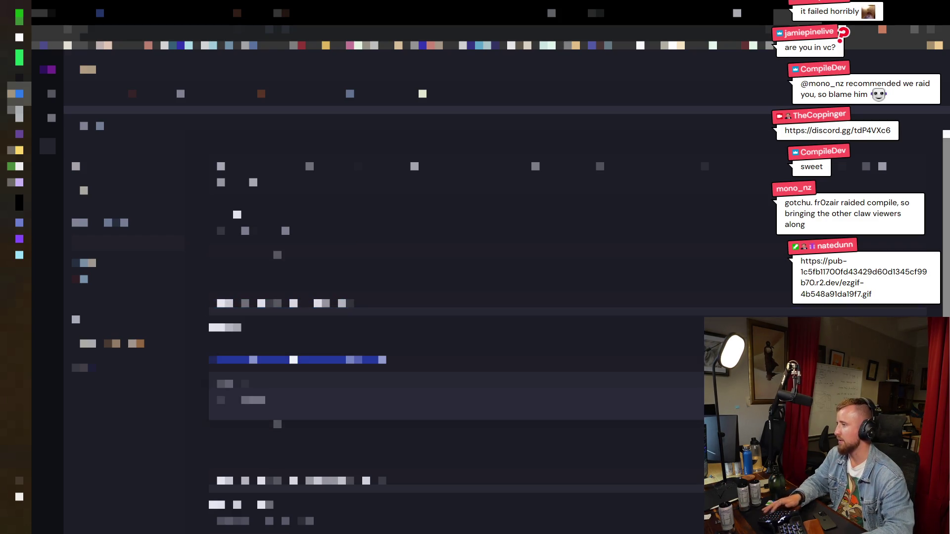
Reload the list view, inspect one row's text, then switch to the mostly empty view
key(Return)
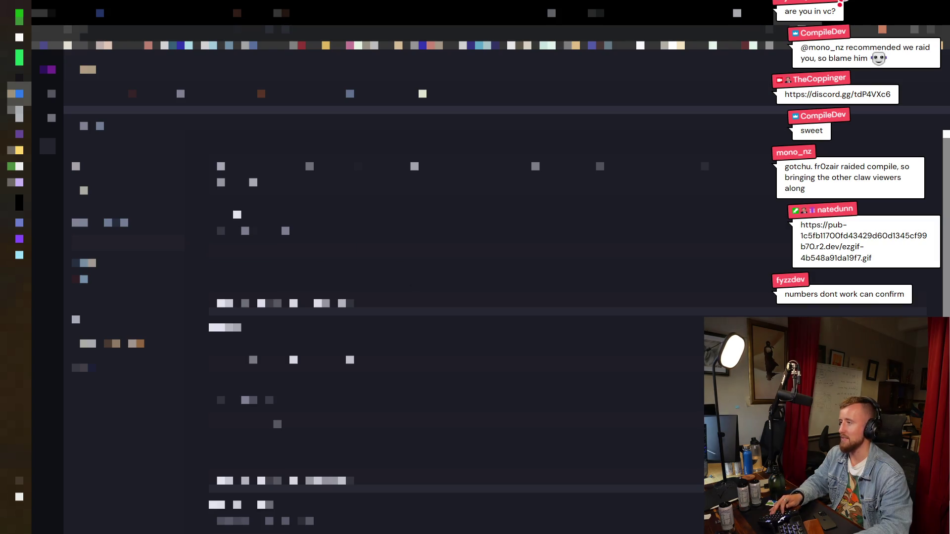
drag(210, 303, 495, 312)
click(263, 251)
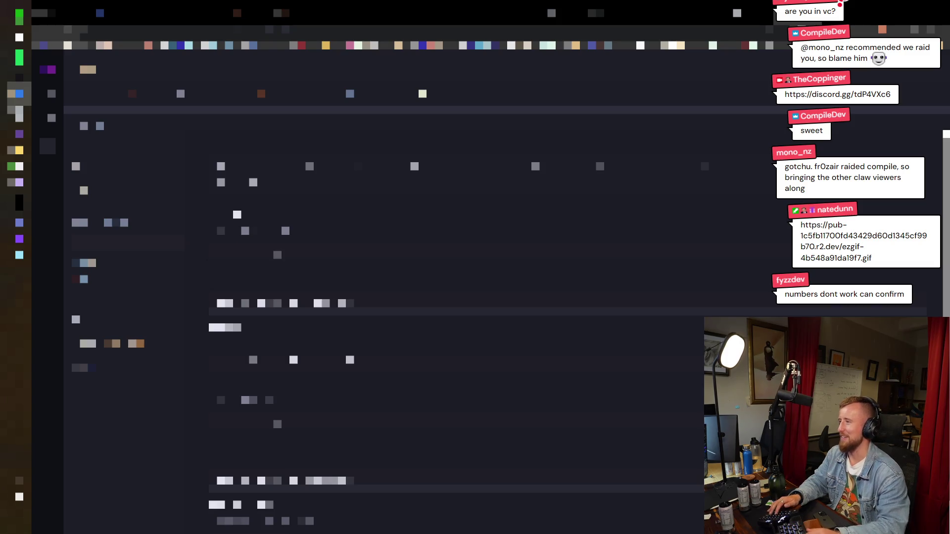
click(282, 303)
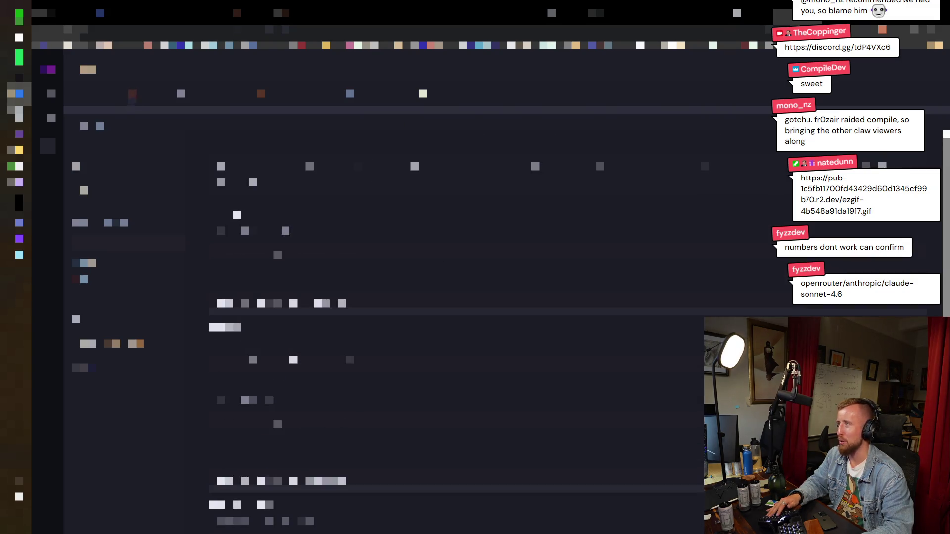
click(132, 94)
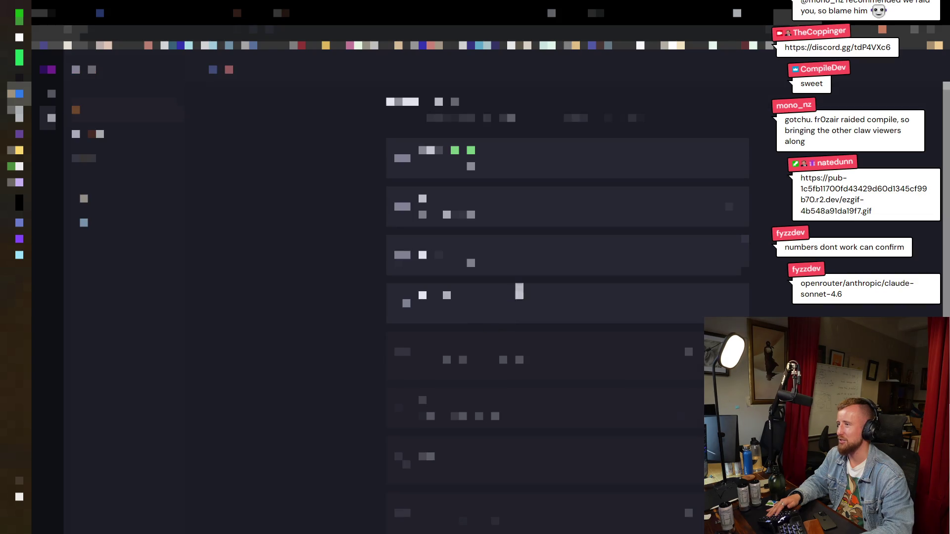
Browse the agent page's tabs and the card list, then open and close a new browser tab
click(48, 98)
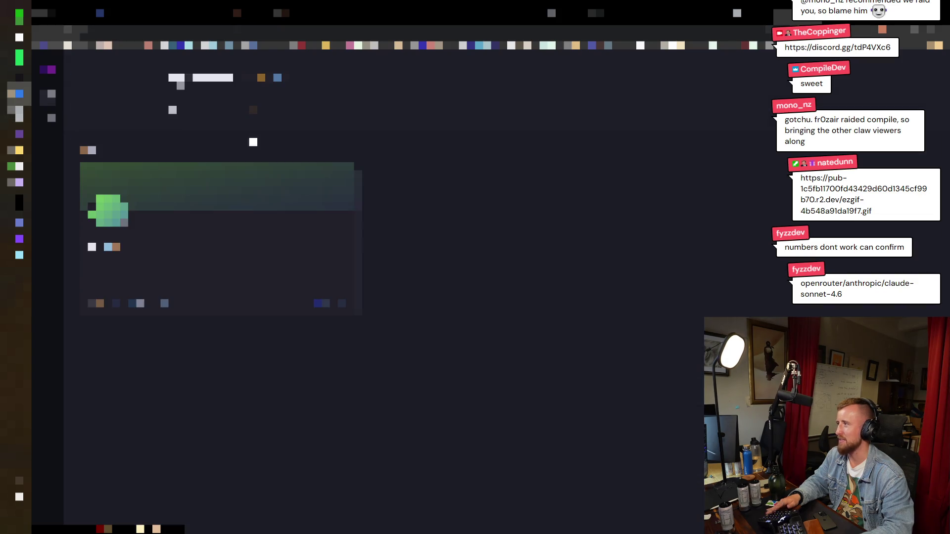
click(148, 101)
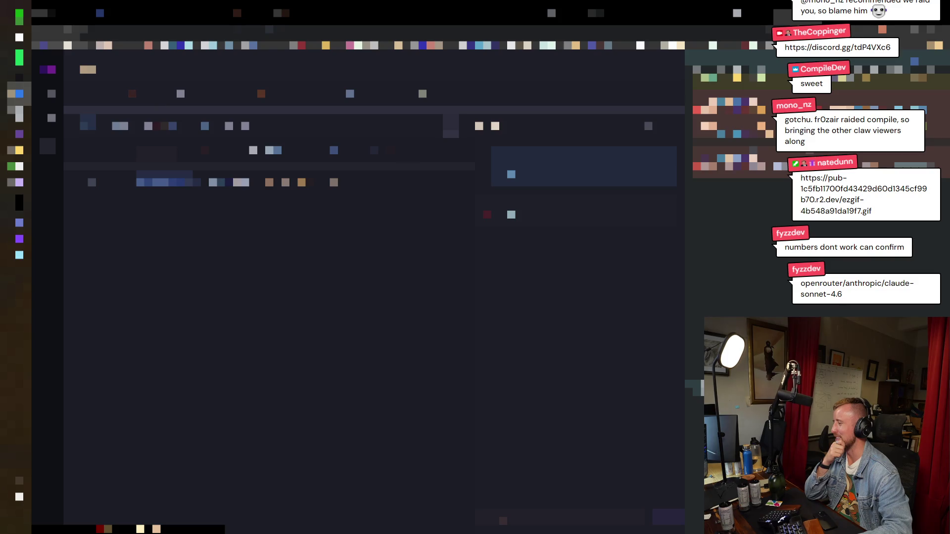
key(ctrl+n)
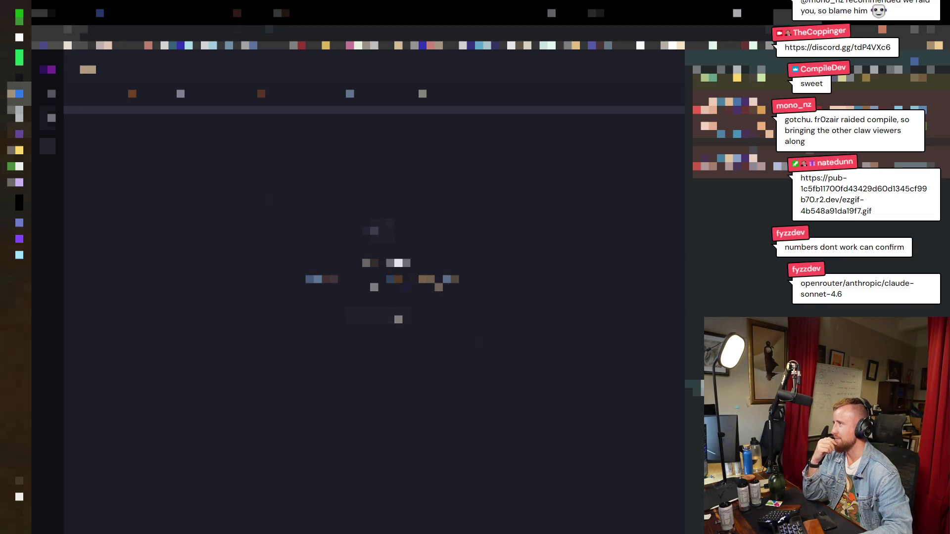
click(51, 118)
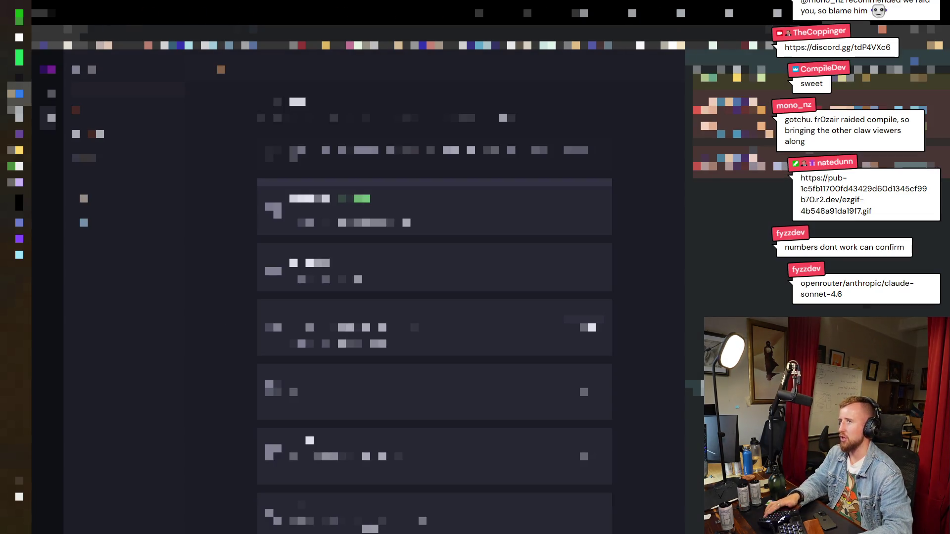
key(ctrl+t)
key(ctrl+w)
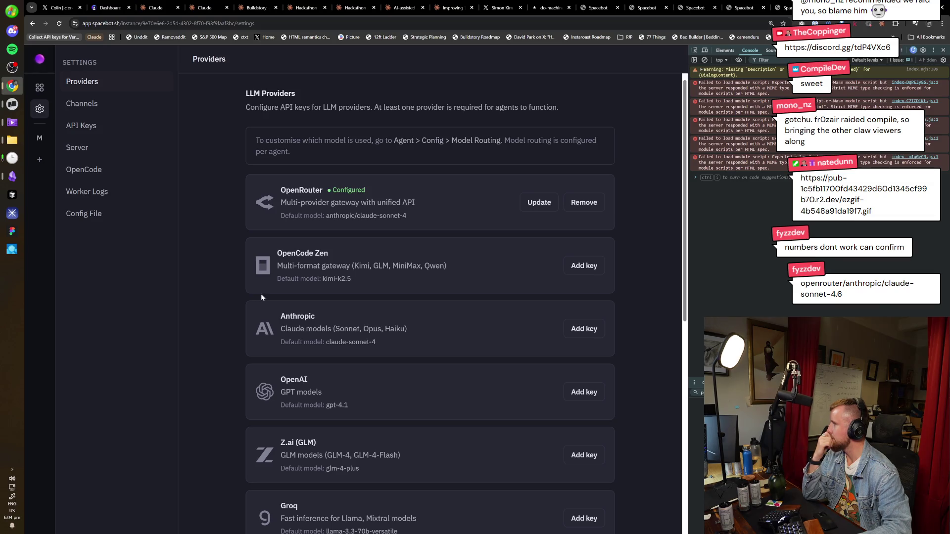
Update agent main's Discord binding under Channels settings, then open main's Channels tab
click(101, 110)
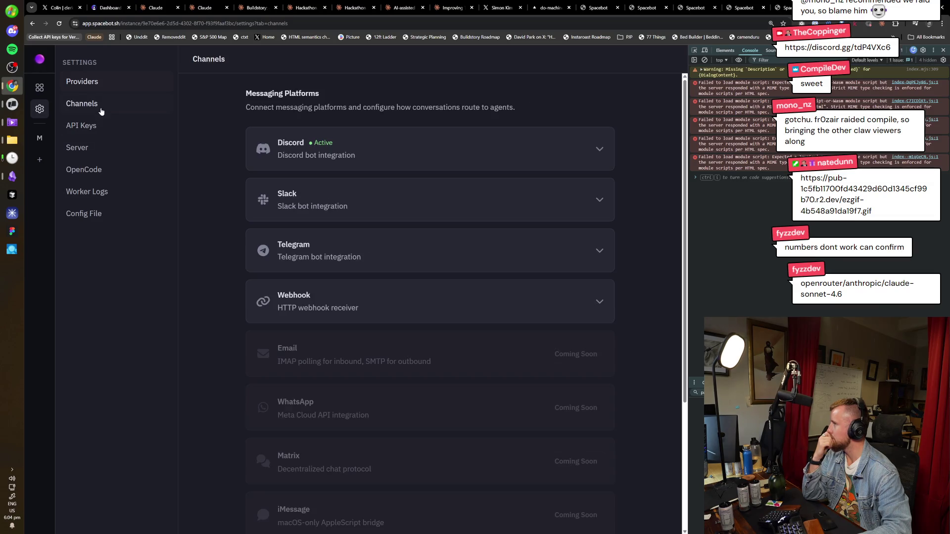
click(455, 153)
click(545, 338)
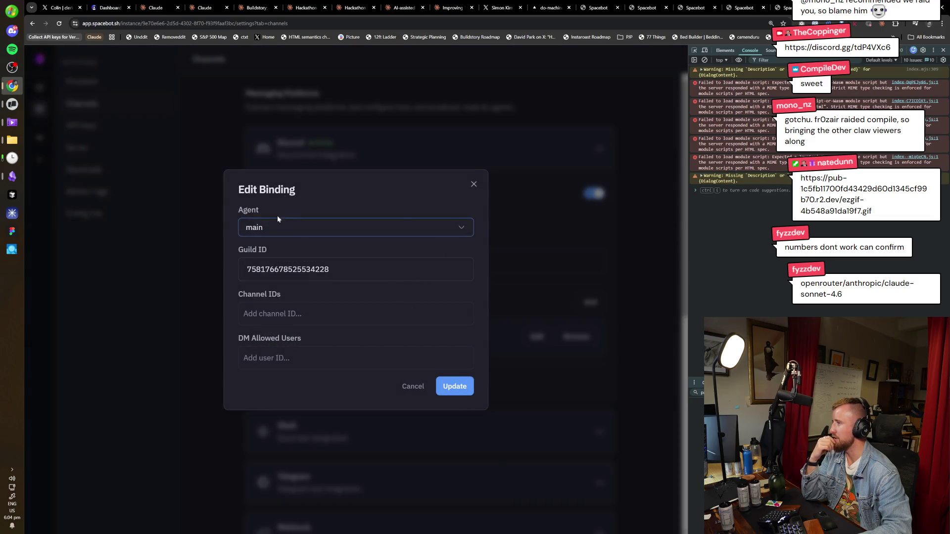
click(453, 386)
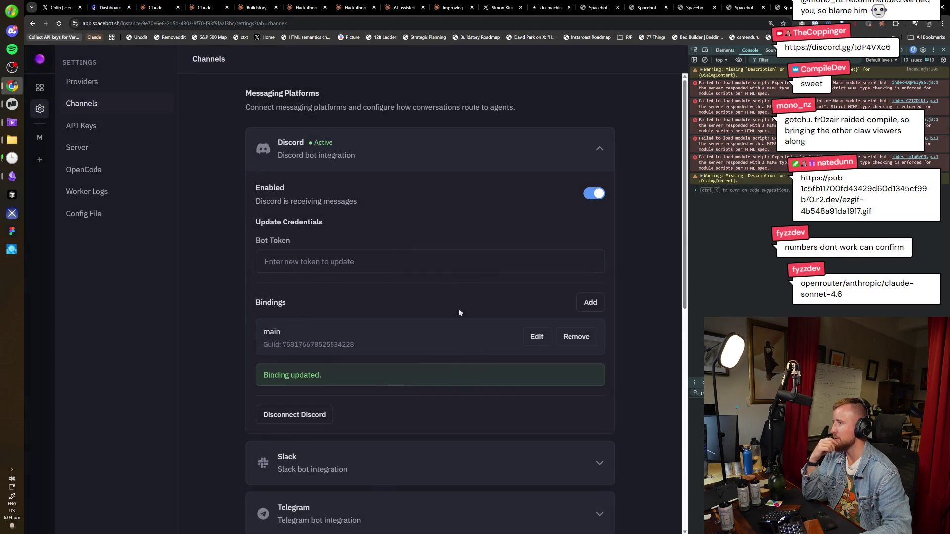
click(41, 138)
click(138, 88)
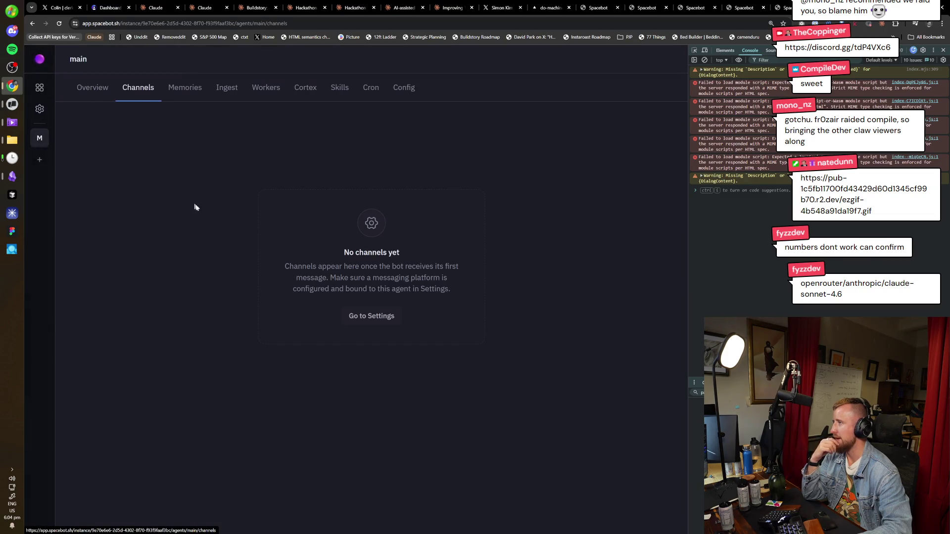
Focus the browser window until the general Discord channel appears in main's channel list
drag(445, 315, 341, 250)
click(372, 331)
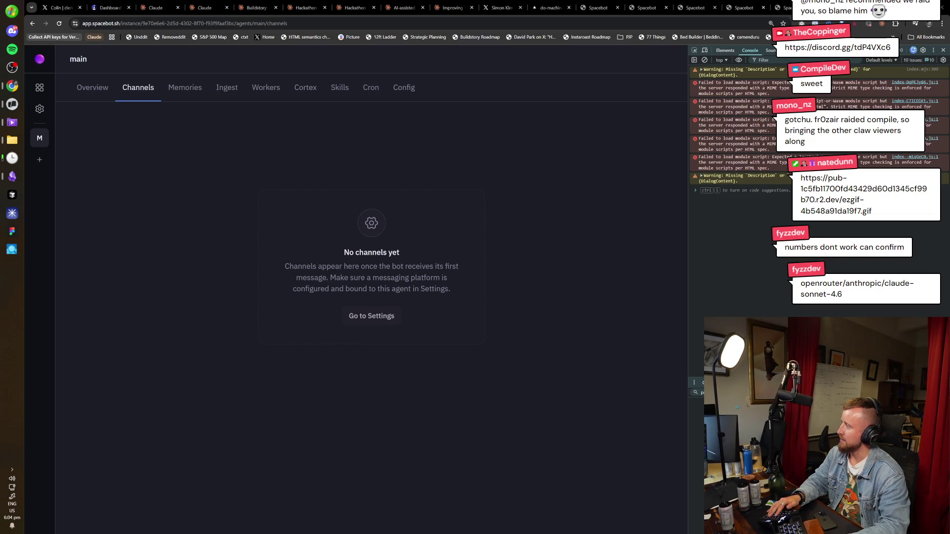
click(180, 233)
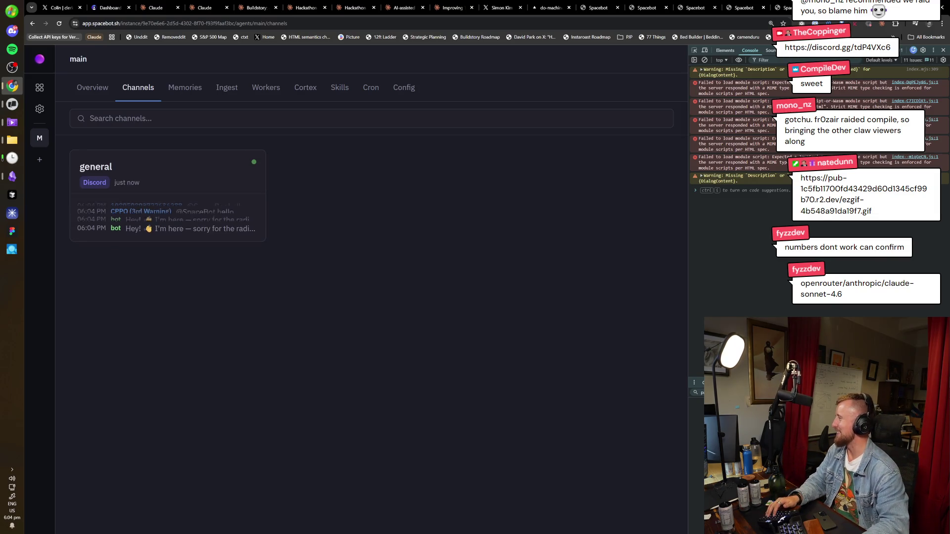
Open the general channel conversation and highlight the bot's second 'Hey! I'm here' reply
click(208, 234)
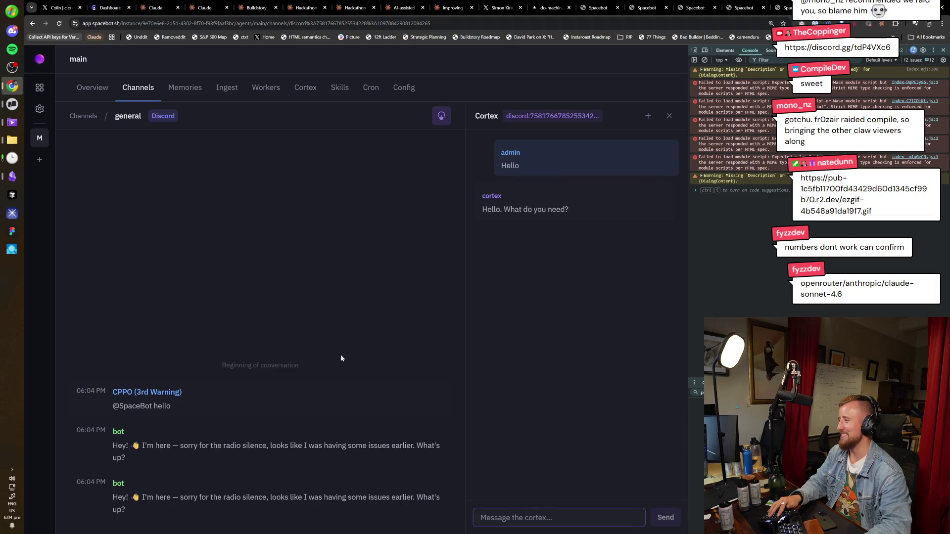
drag(164, 512, 117, 466)
click(190, 462)
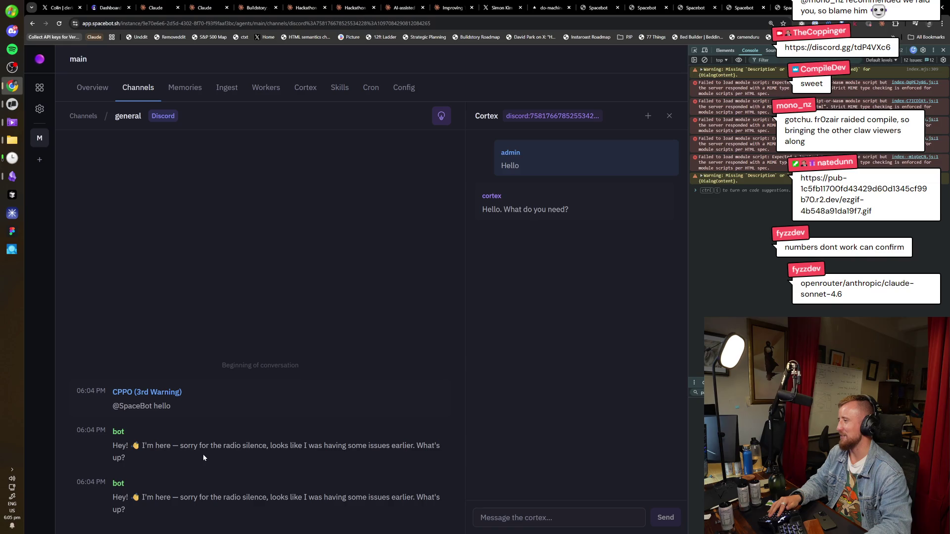
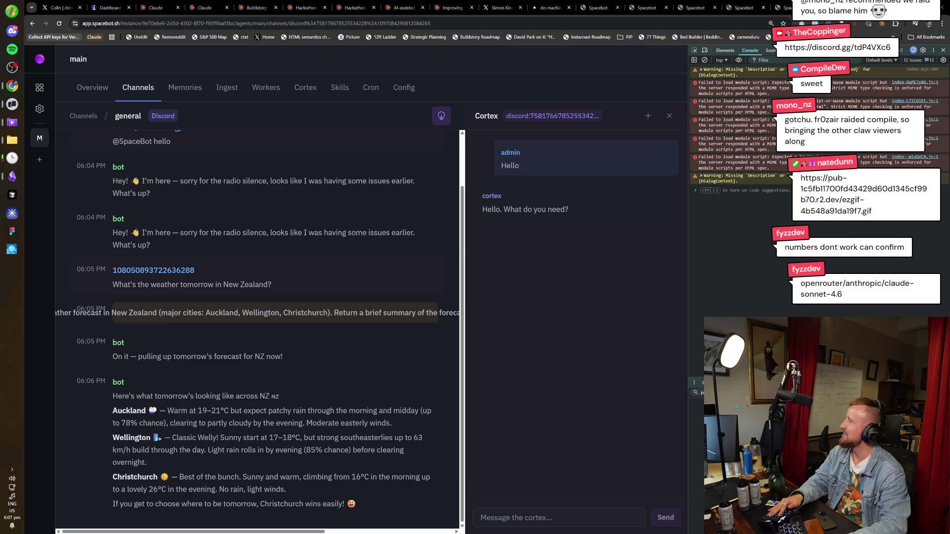
Maximize the Discord window to read SpaceBot's New Zealand forecast reply in the general channel
mouse_move(387, 223)
mouse_down()
mouse_move(335, 178)
mouse_move(322, 3)
mouse_up()
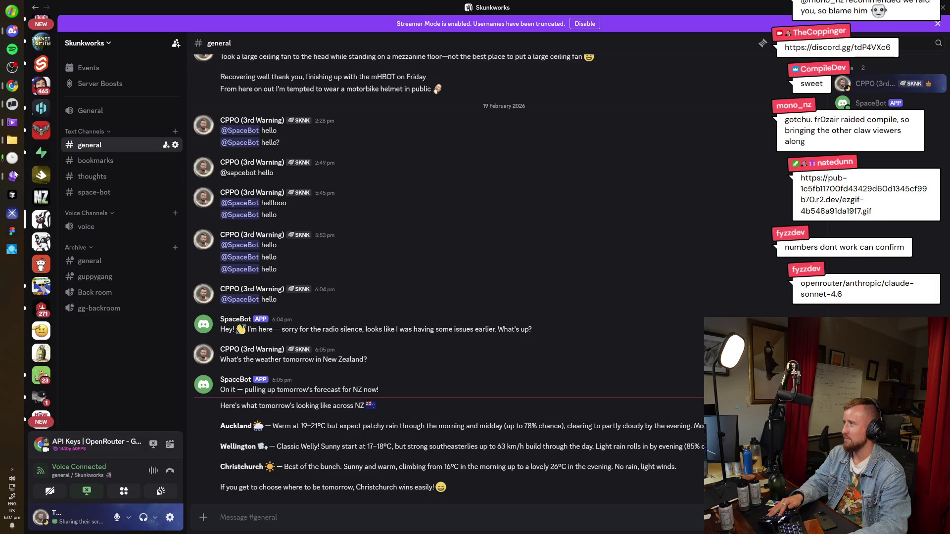
Scroll the Discord conversation, then return to Spacebot's general-channel view in Chrome
scroll(37, 191, down, 8)
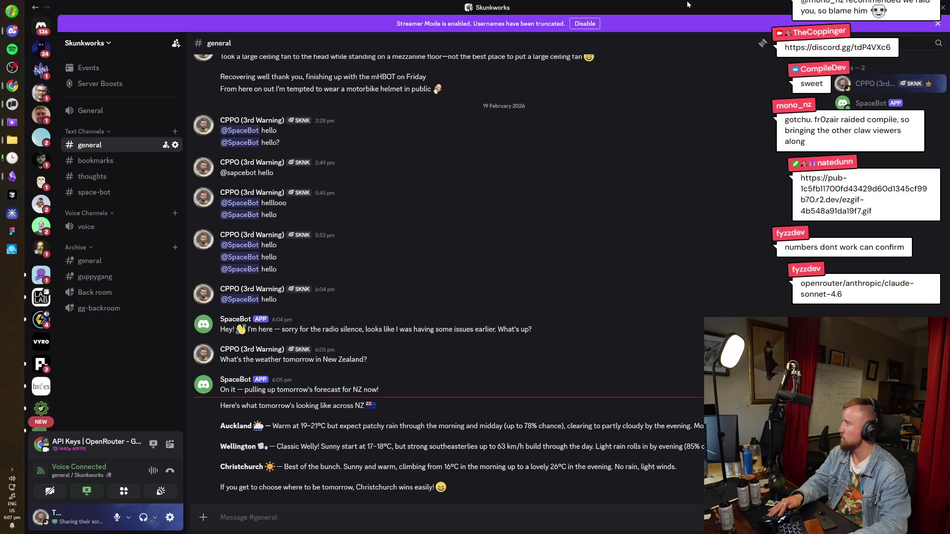
key(alt+Tab)
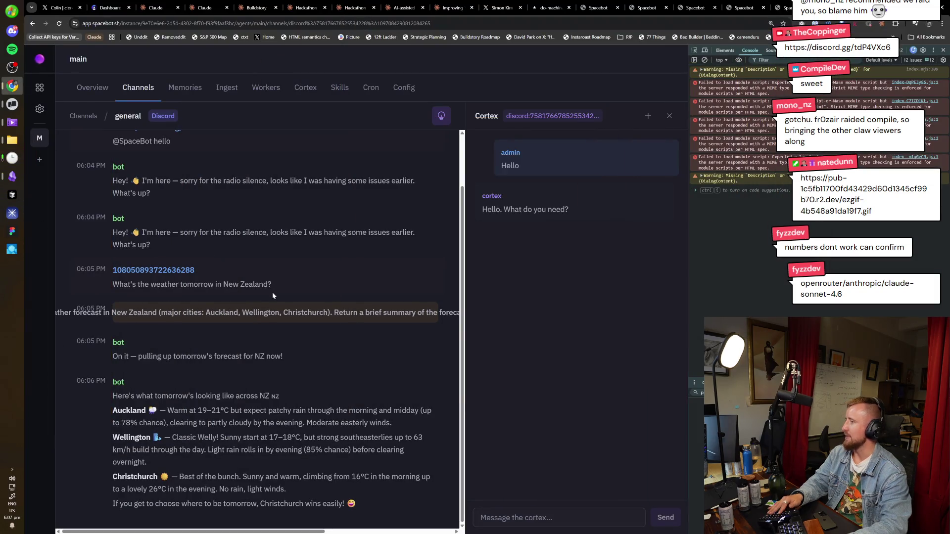
Browse the main agent's Memories, Ingest, Workers, Cortex and Overview tabs
scroll(239, 369, up, 2)
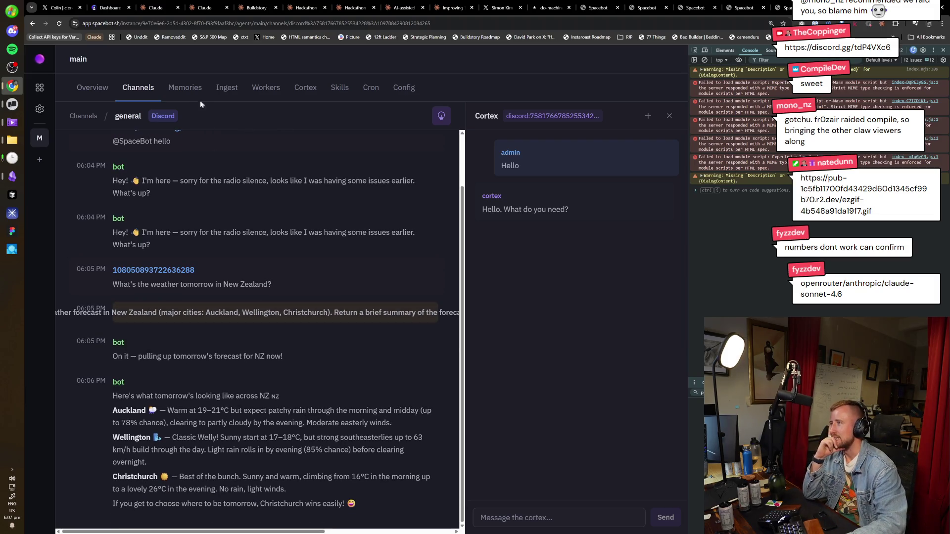
click(193, 94)
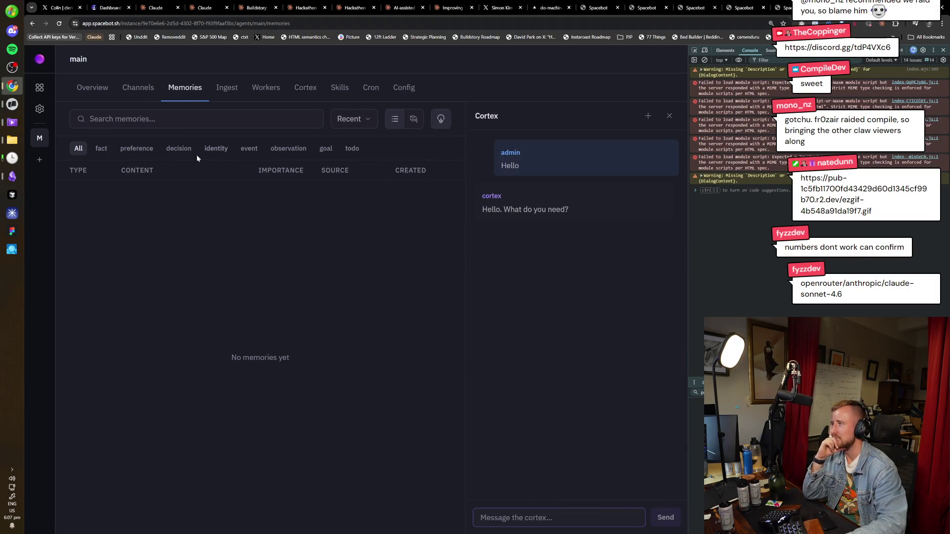
click(223, 91)
click(267, 93)
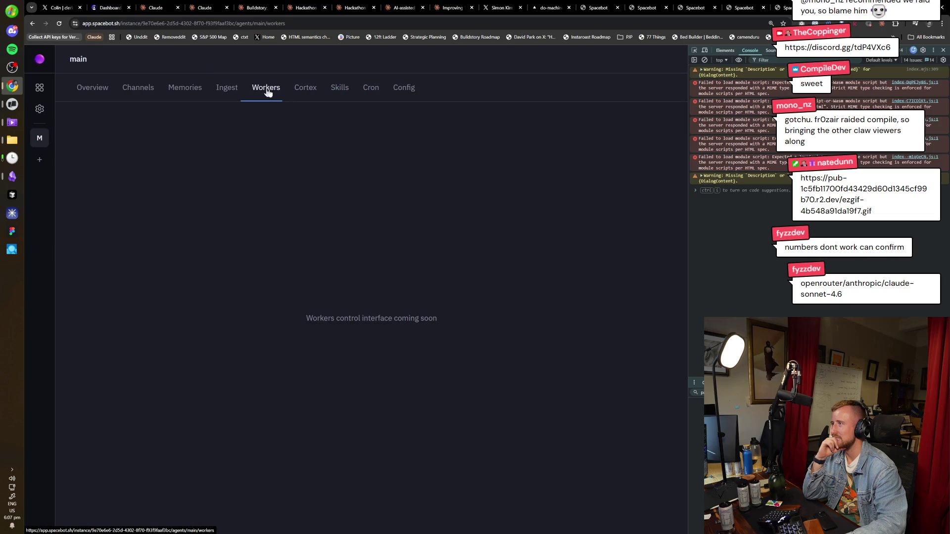
click(306, 94)
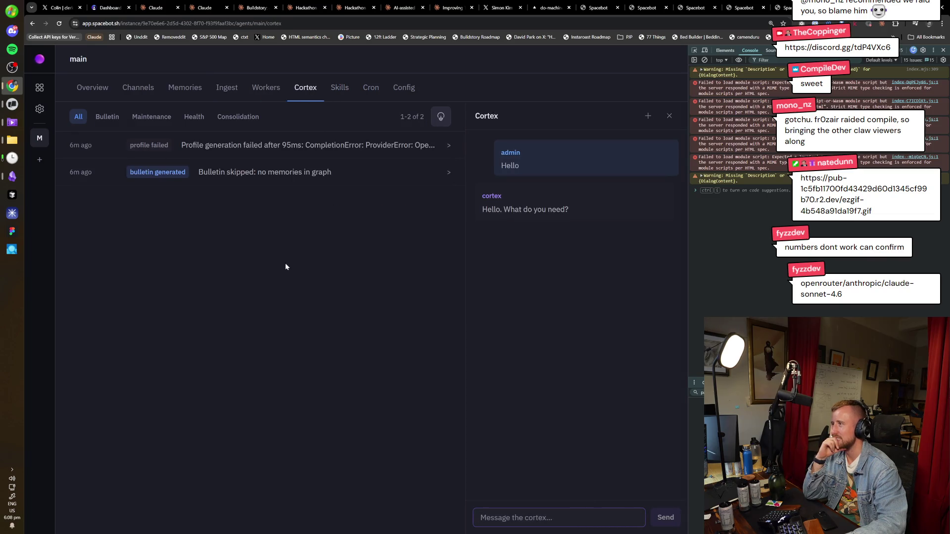
click(92, 88)
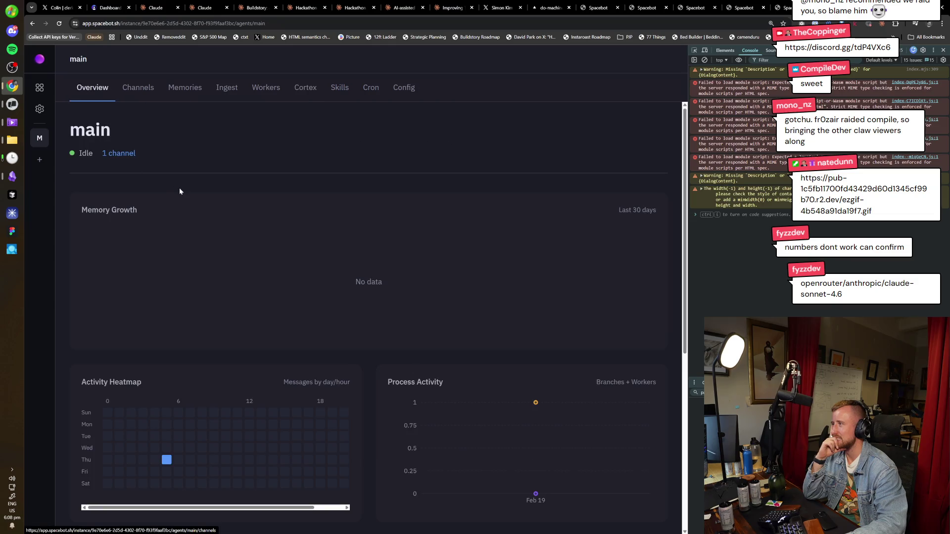
scroll(271, 369, down, 6)
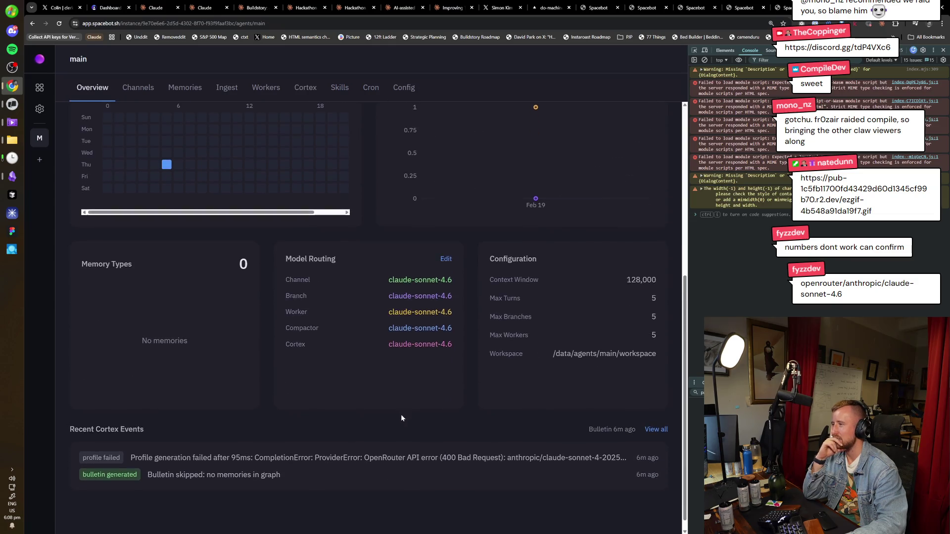
scroll(176, 353, up, 6)
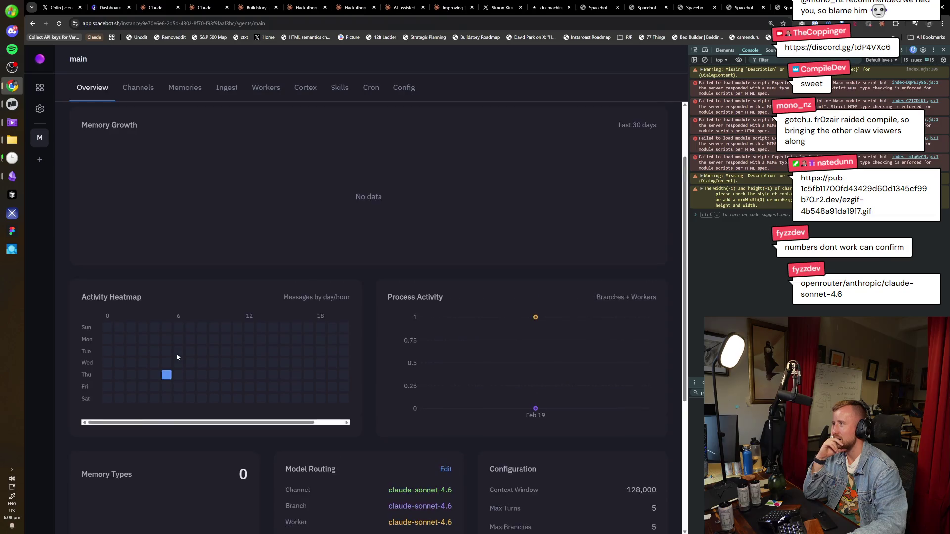
Revisit the Channels, Memories and Ingest tabs, ending back on the Overview dashboard
click(157, 94)
click(185, 90)
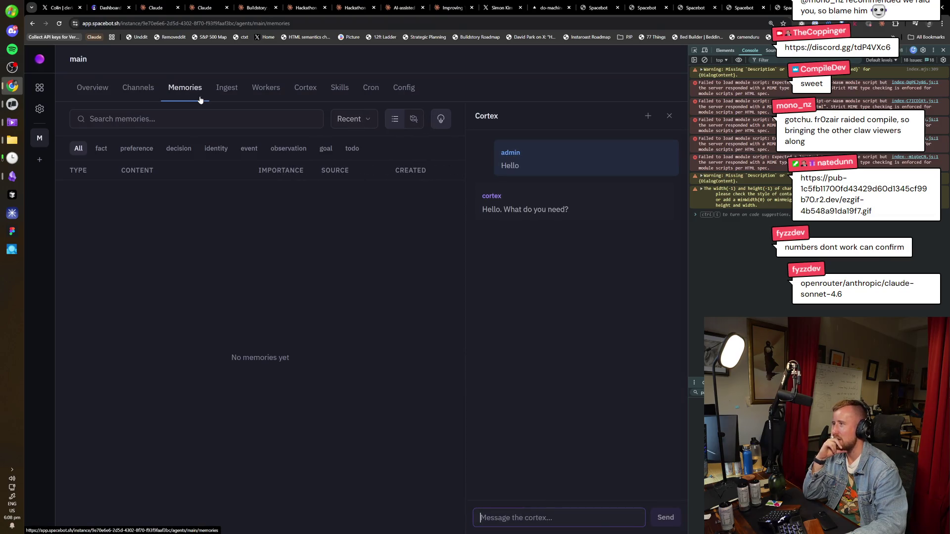
click(221, 92)
click(184, 92)
click(102, 92)
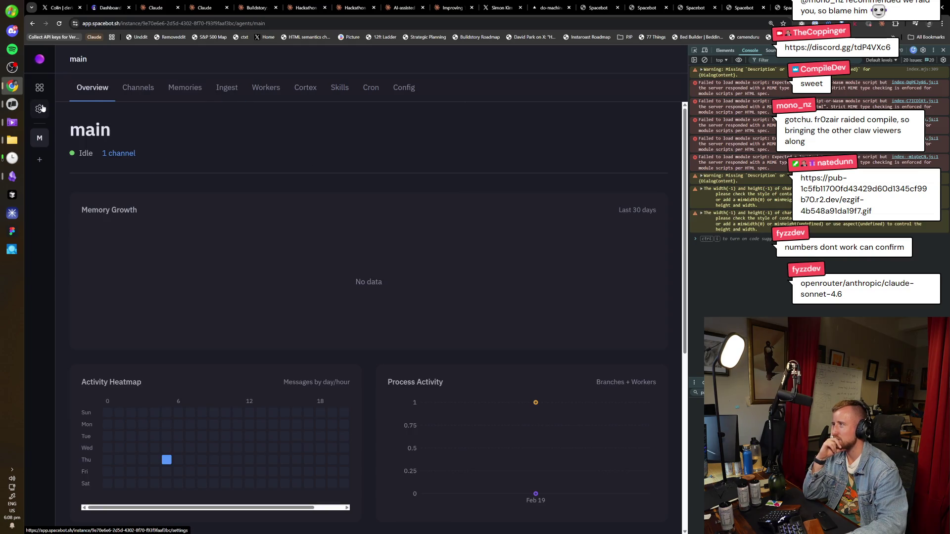
Reopen the main agent and step through Cortex and Workers to the Skills registry
click(41, 146)
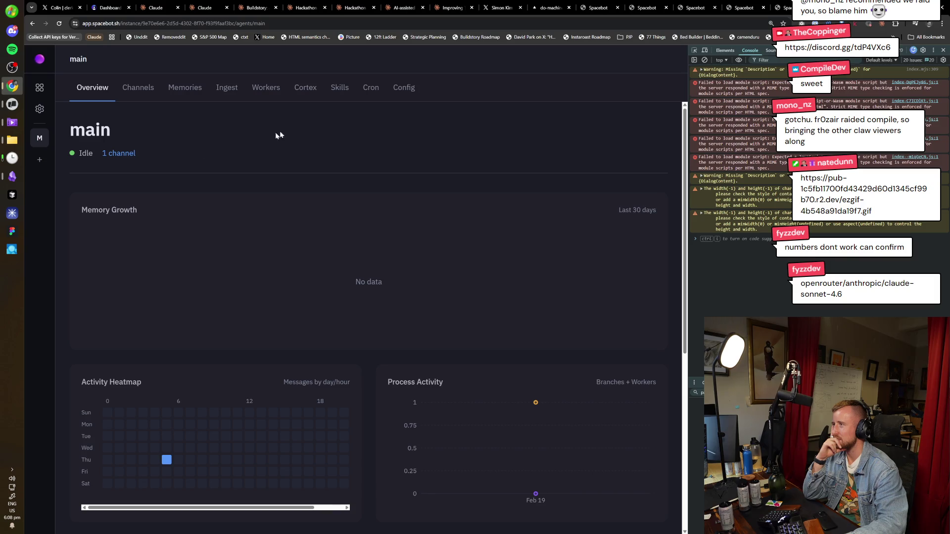
click(305, 89)
click(265, 89)
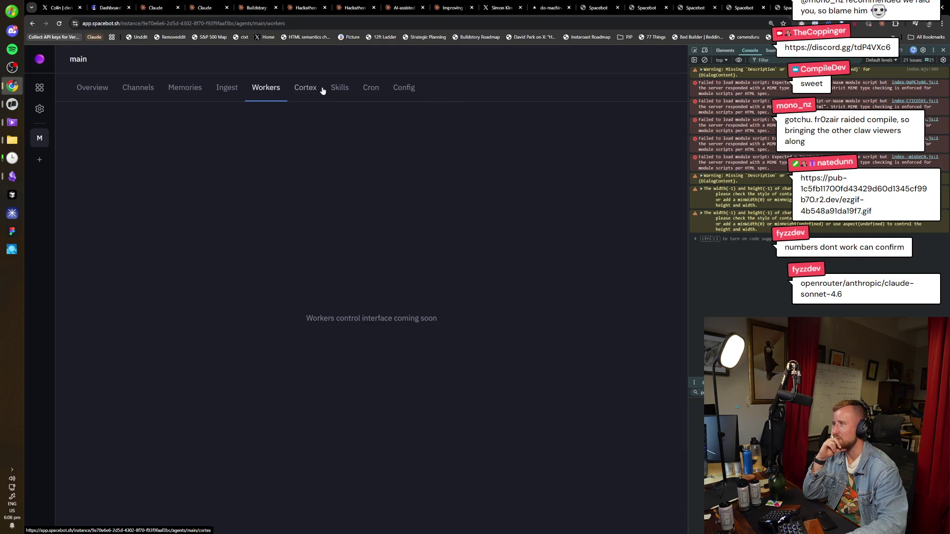
click(346, 90)
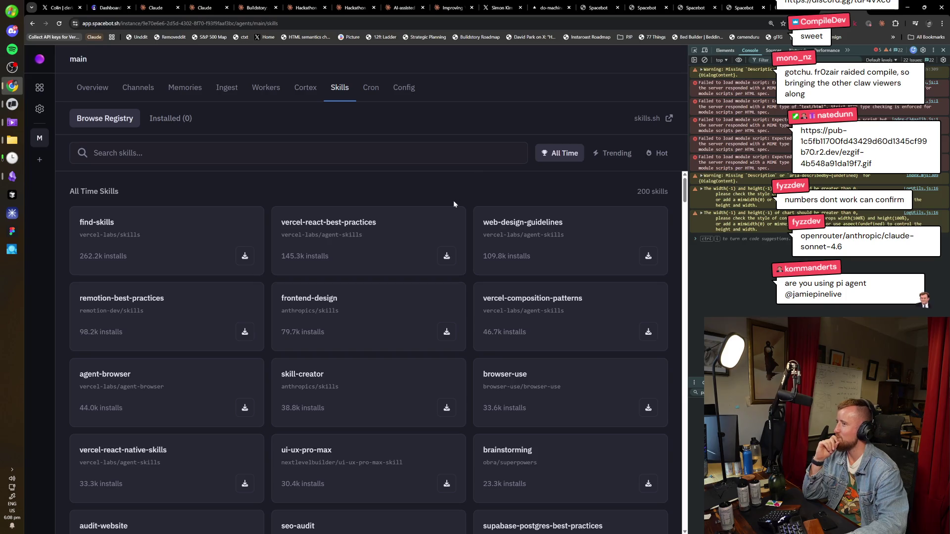
Scroll through the skills registry, then return to the main agent's idle Overview dashboard
scroll(428, 368, down, 1)
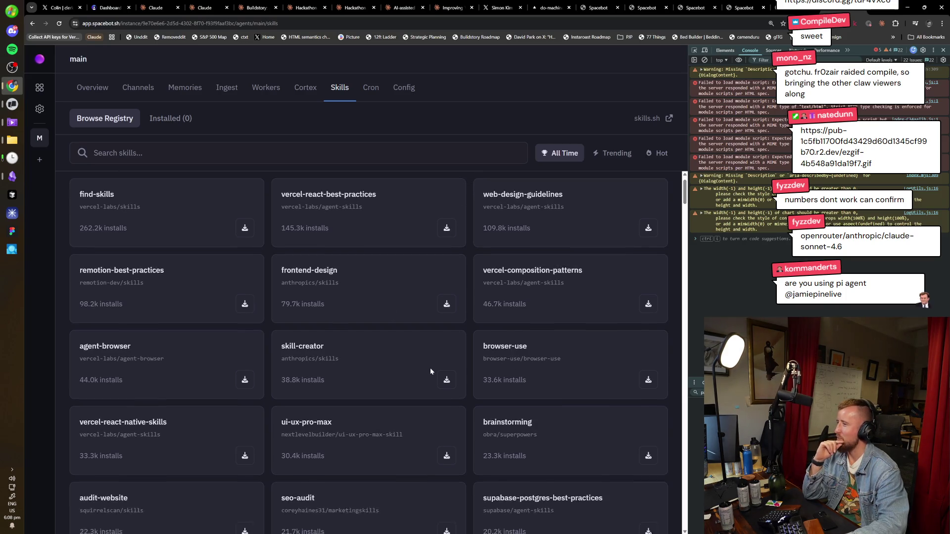
scroll(417, 353, down, 2)
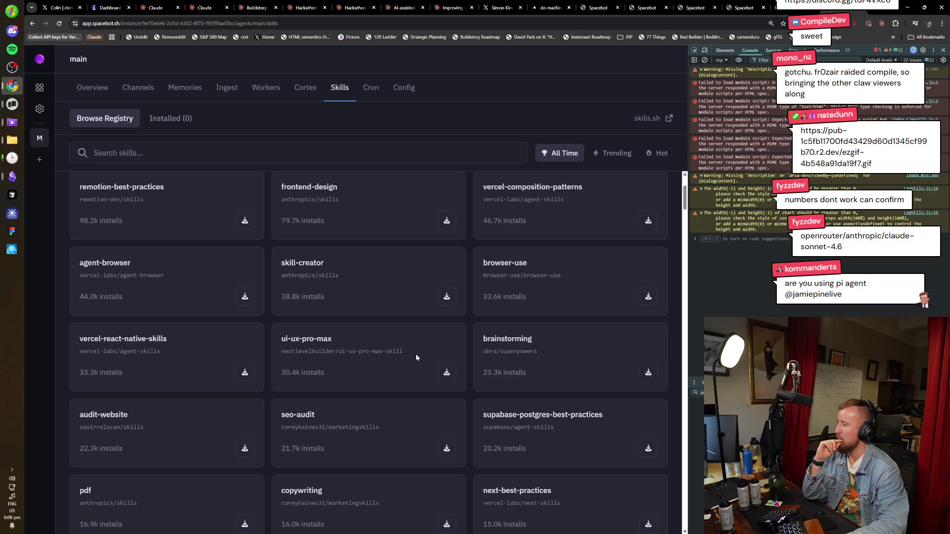
scroll(415, 356, down, 3)
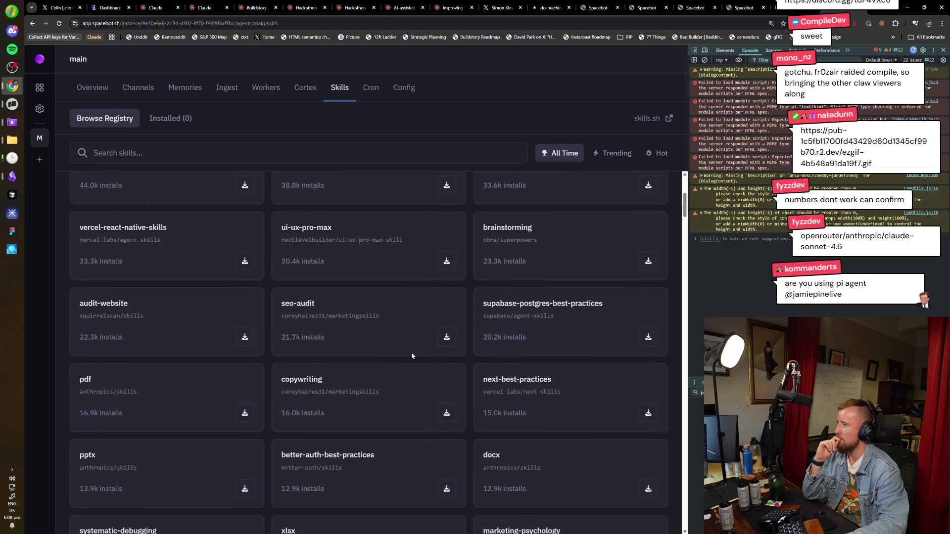
scroll(411, 352, down, 3)
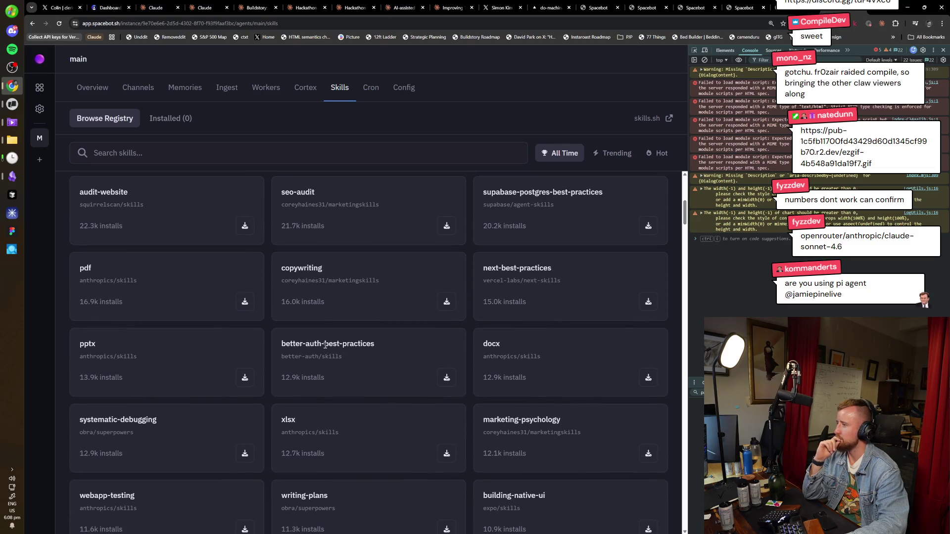
scroll(370, 362, up, 9)
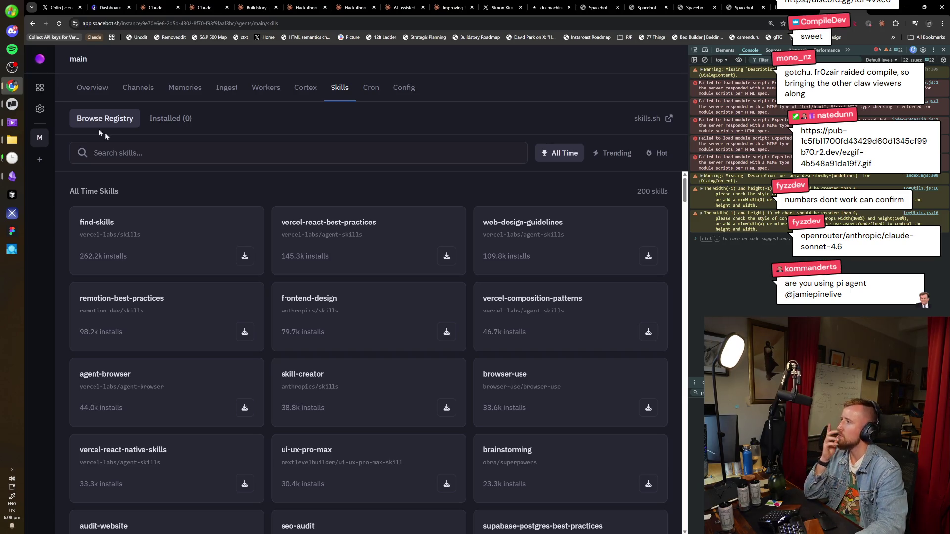
click(81, 88)
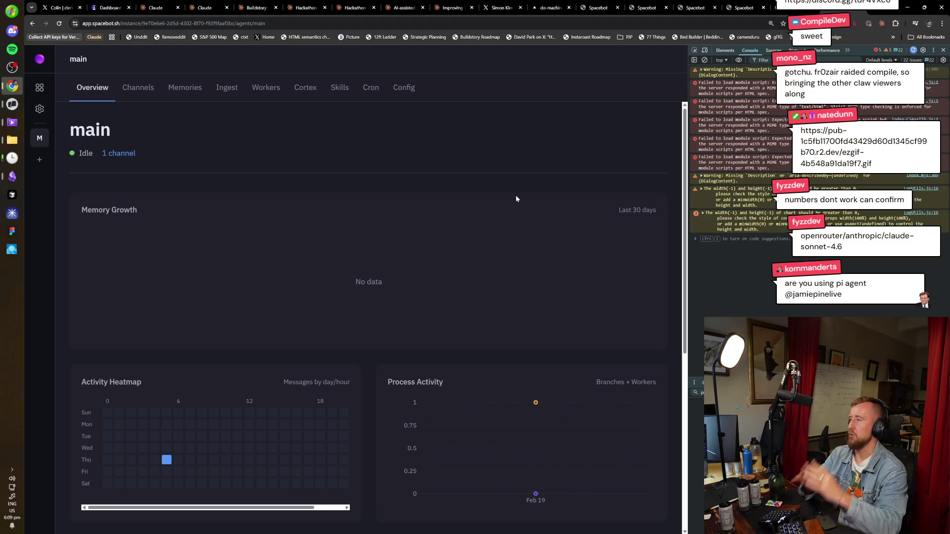
In Obsidian's 2026-02-19 daily note, select and review the YC Directory todo line
click(17, 182)
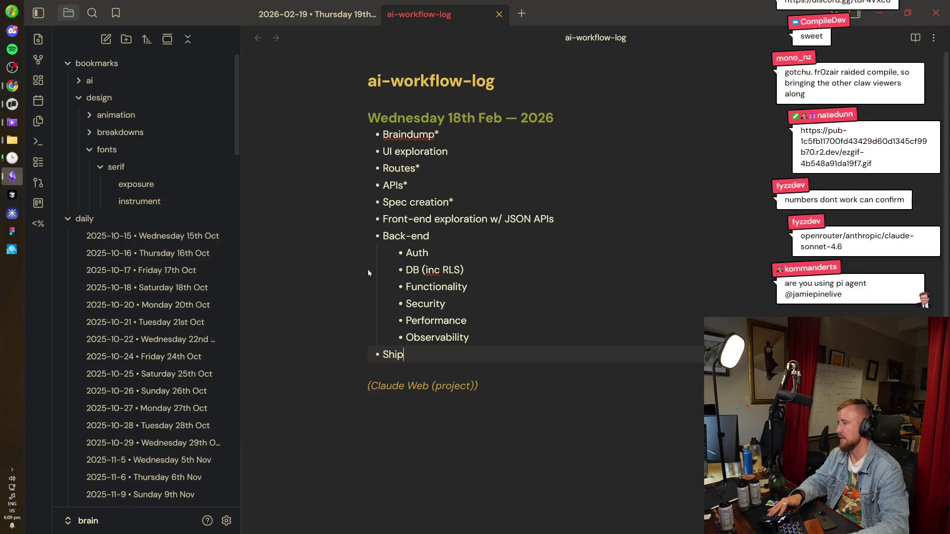
key(ctrl+Tab)
scroll(539, 410, up, 6)
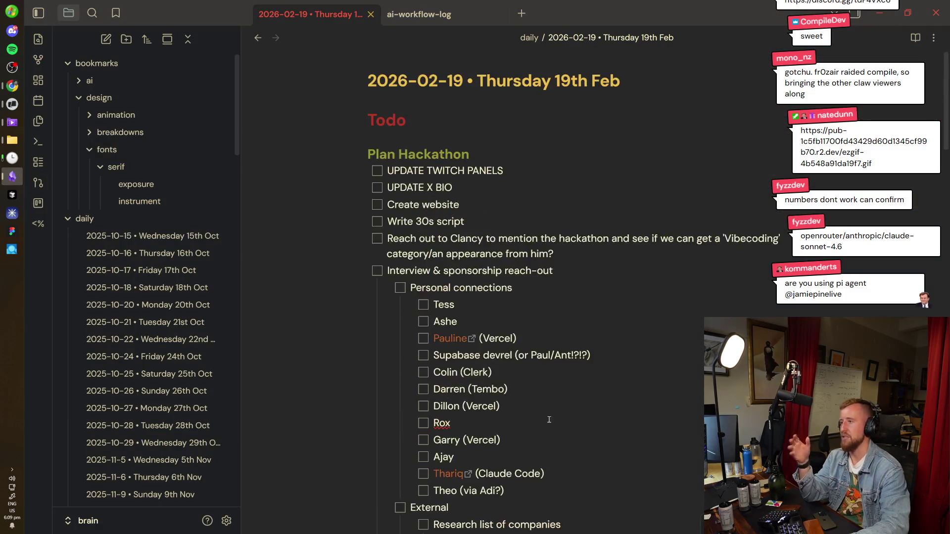
scroll(539, 346, down, 4)
click(579, 283)
scroll(579, 282, down, 5)
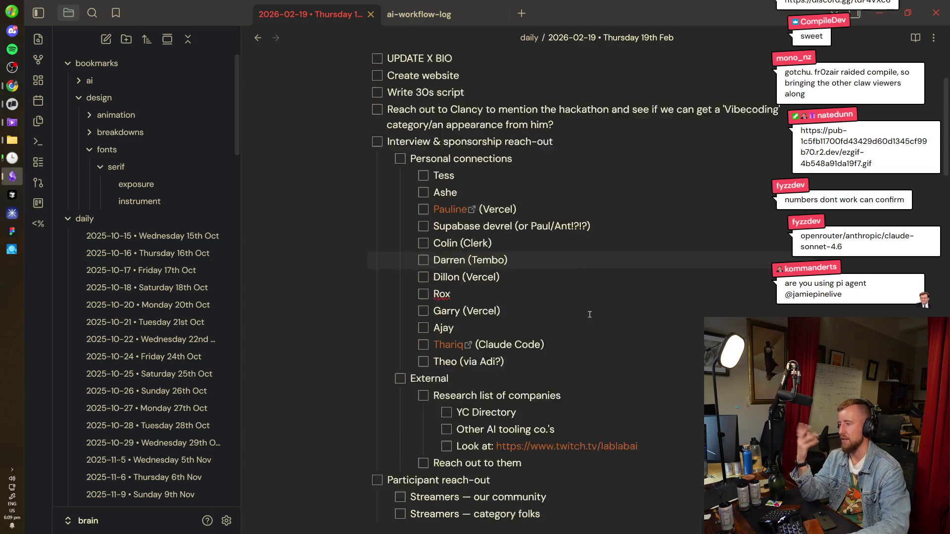
triple_click(422, 316)
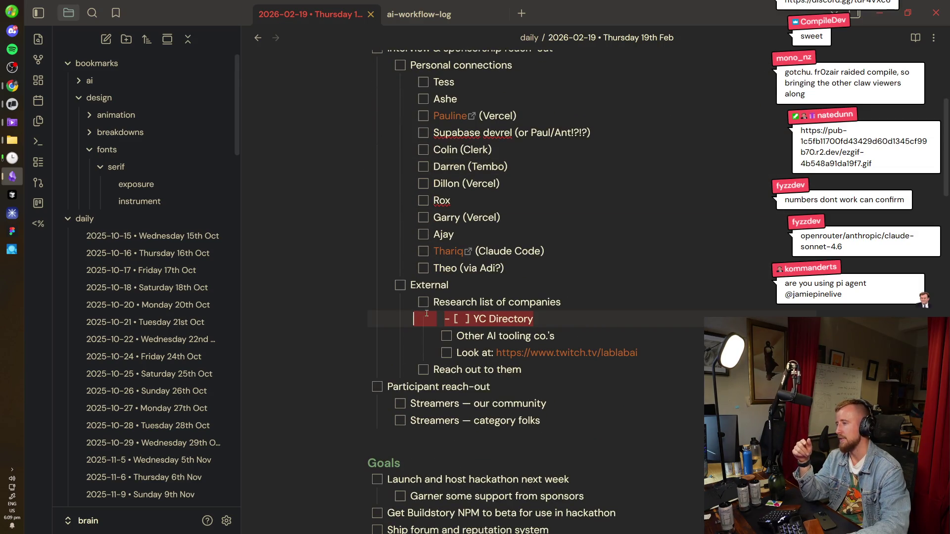
click(573, 322)
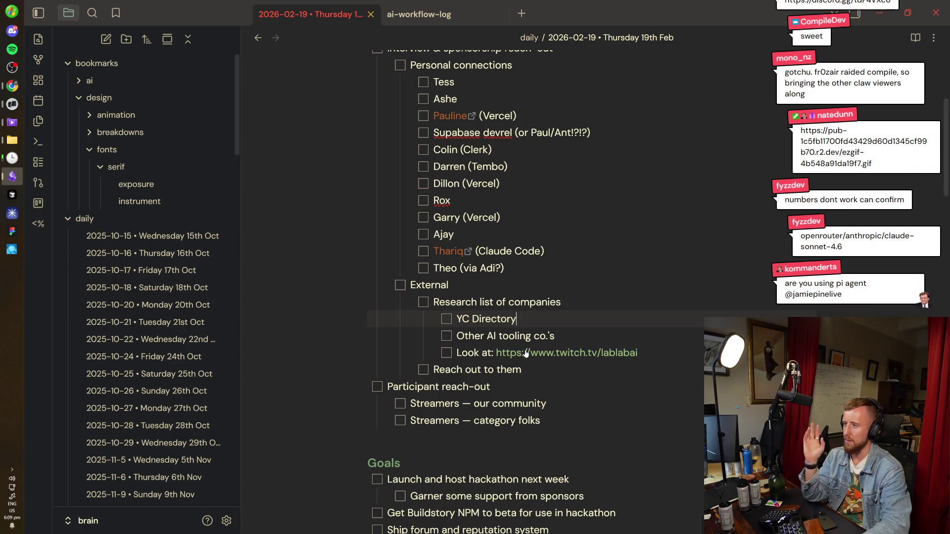
scroll(569, 348, up, 1)
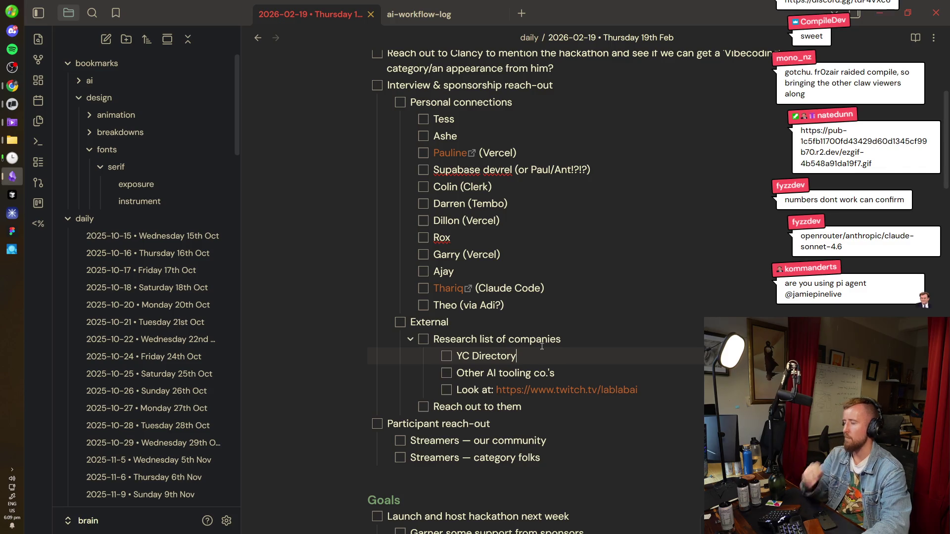
Back in Spacebot, dismiss a new-agent dialog and open Settings showing the OpenRouter provider
key(alt+Tab)
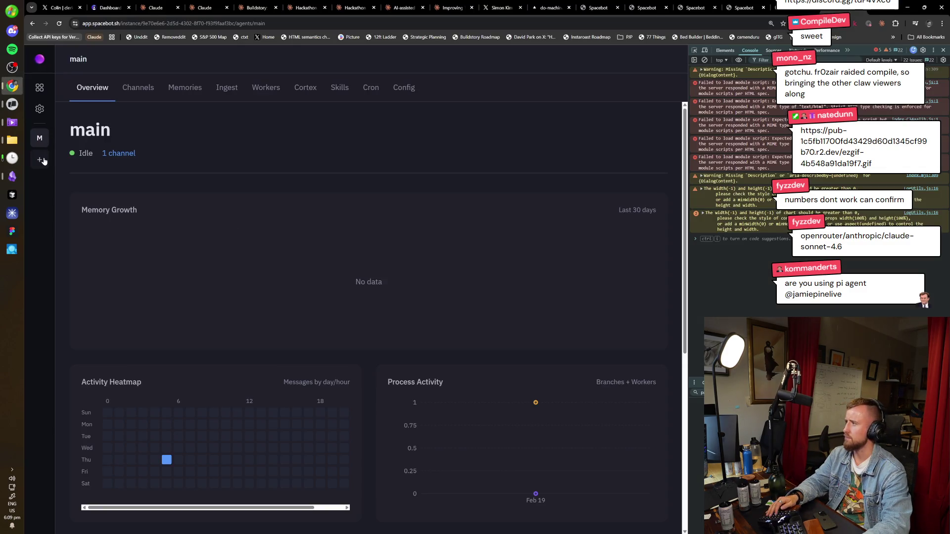
click(39, 160)
click(372, 140)
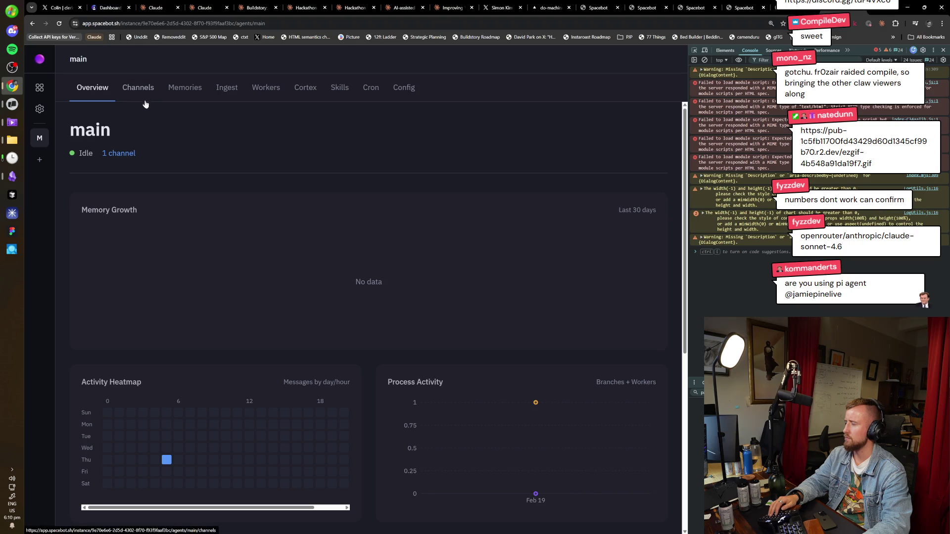
click(39, 109)
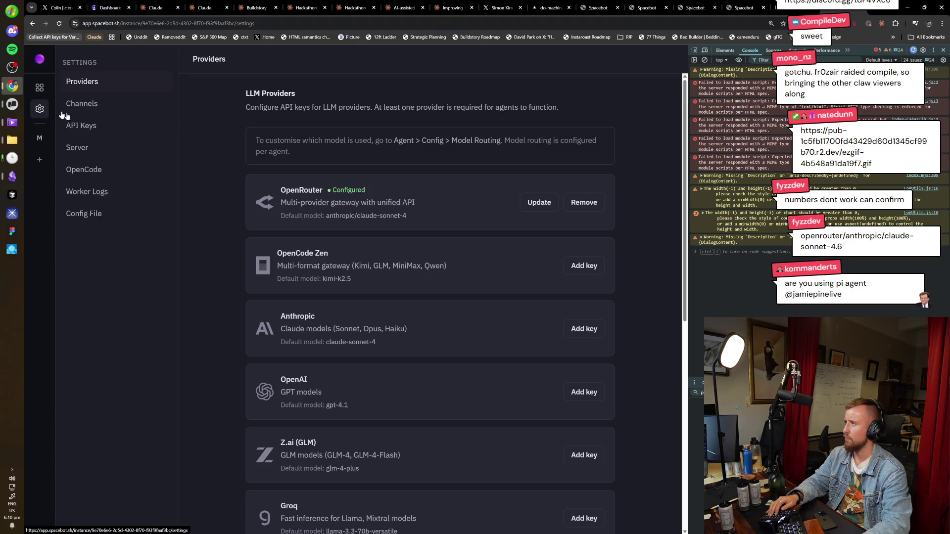
Review the messaging channel list in Spacebot's Settings
scroll(380, 276, down, 2)
scroll(384, 316, up, 2)
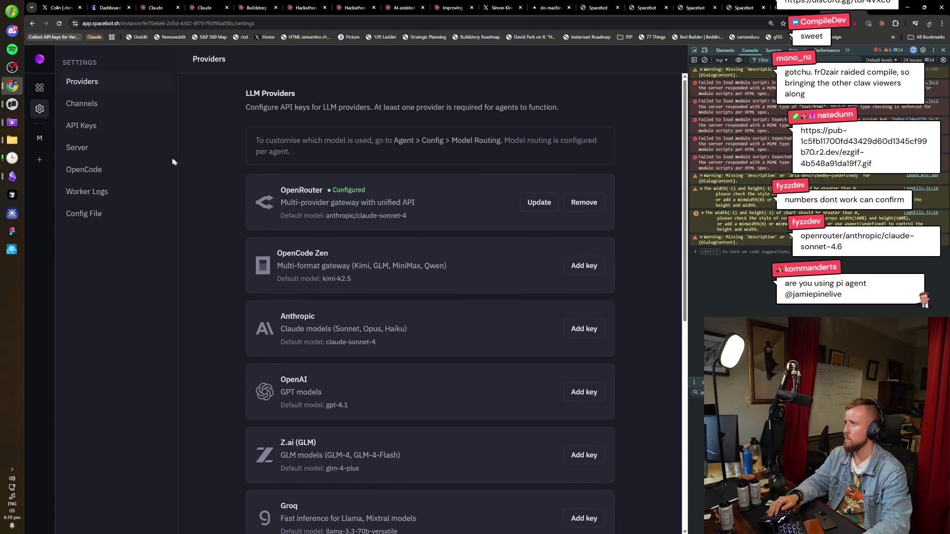
click(100, 111)
scroll(287, 316, down, 4)
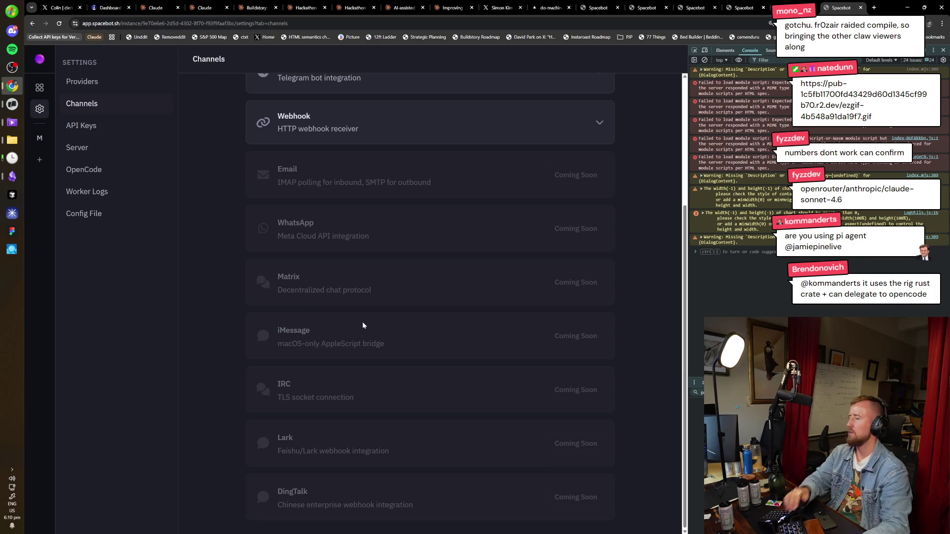
scroll(439, 346, up, 3)
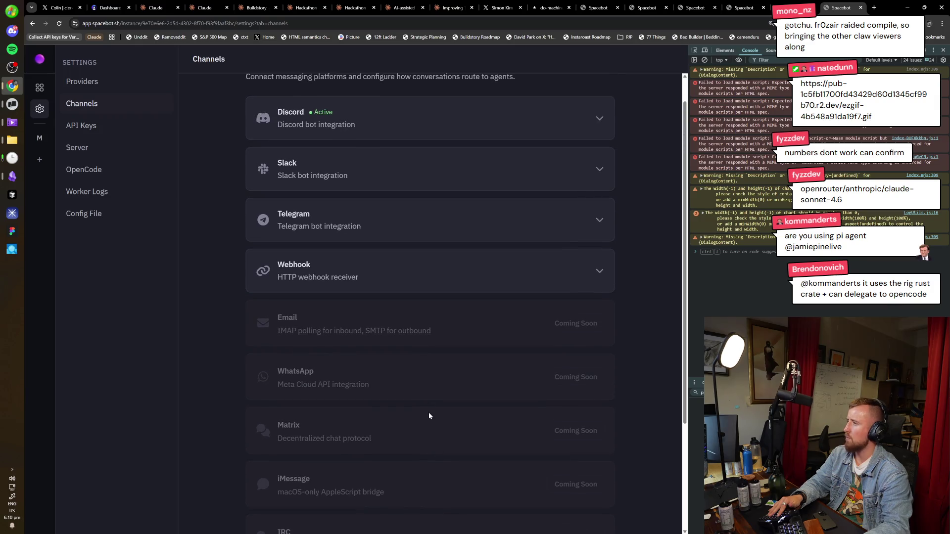
scroll(429, 415, up, 1)
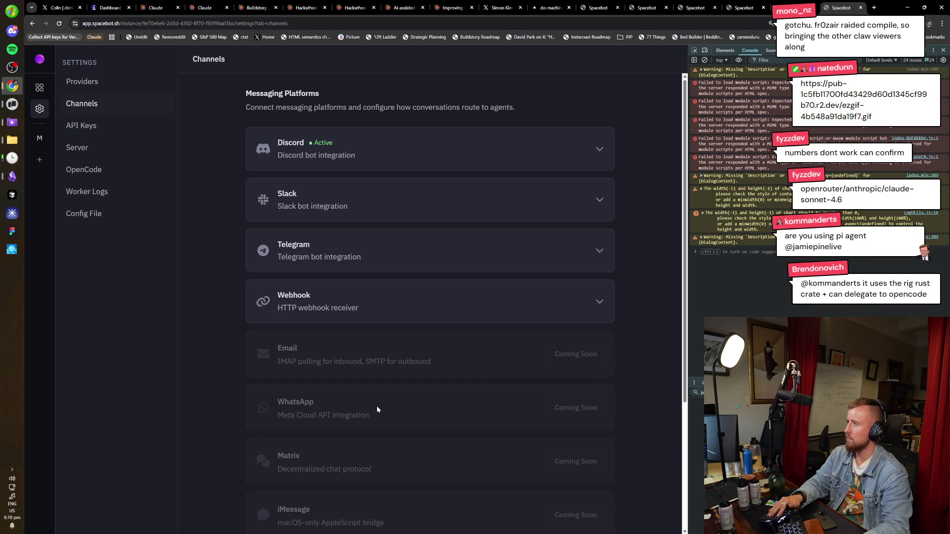
Open the main agent's Memories with Cortex chat, then show its Cortex events
click(40, 138)
click(185, 88)
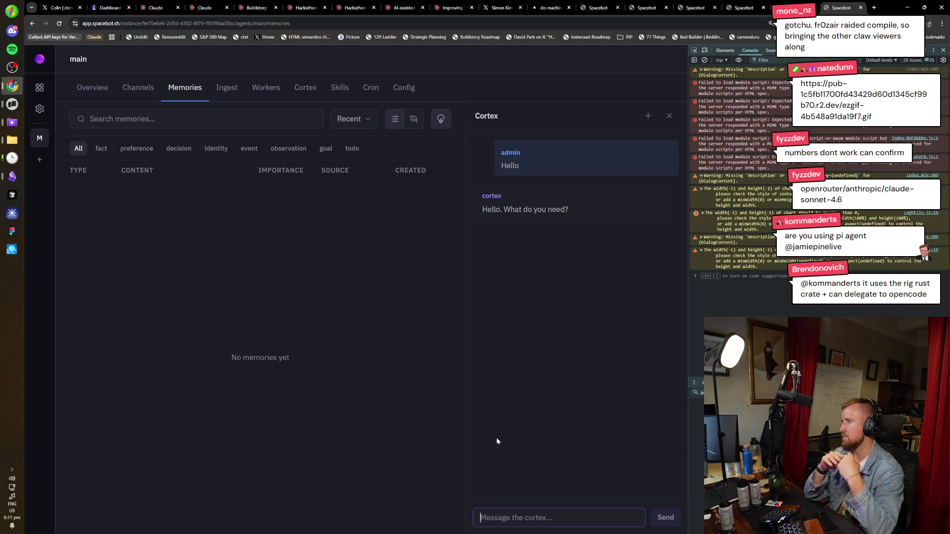
click(305, 92)
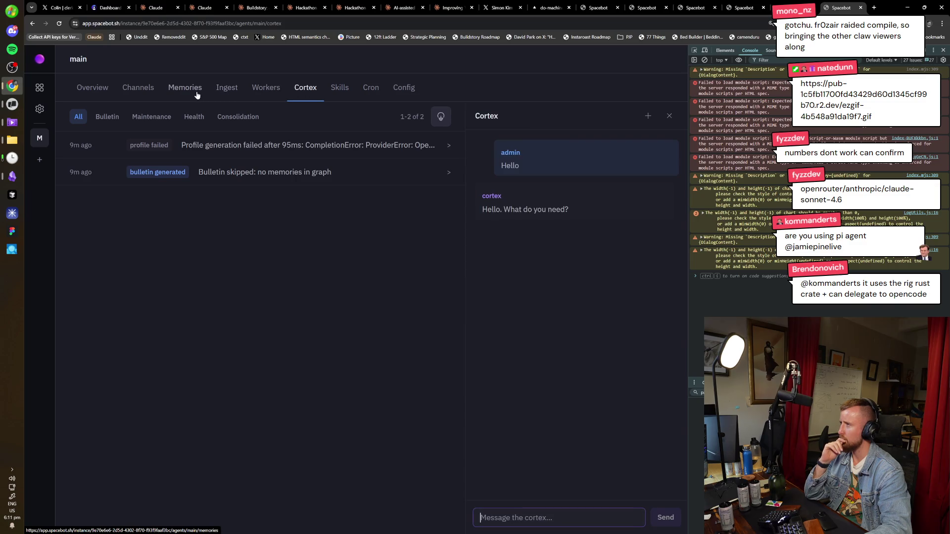
Ask Cortex to install a YC research skill, then open OpenRouter's Account settings in a new tab
text(Inst)
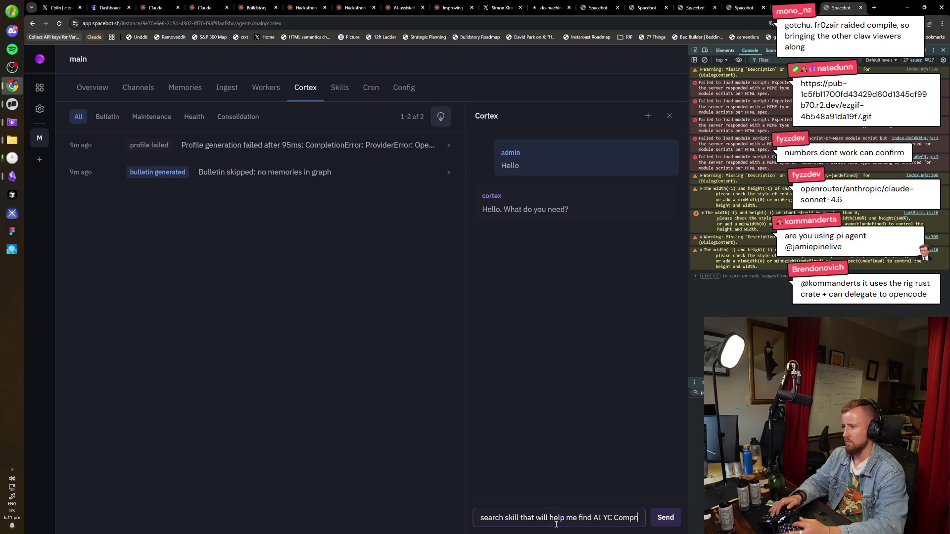
key(Return)
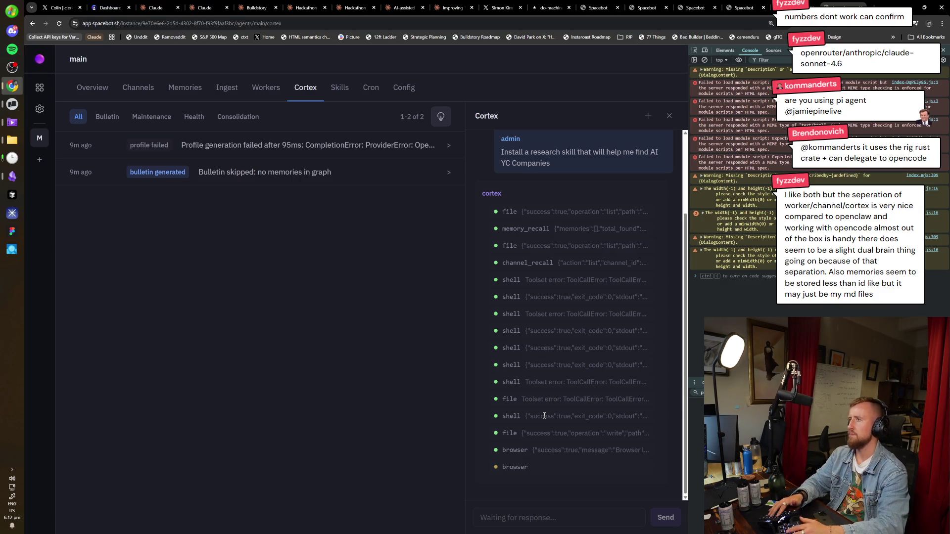
key(ctrl+t)
text(ope)
key(Down)
key(Down)
key(Down)
key(Return)
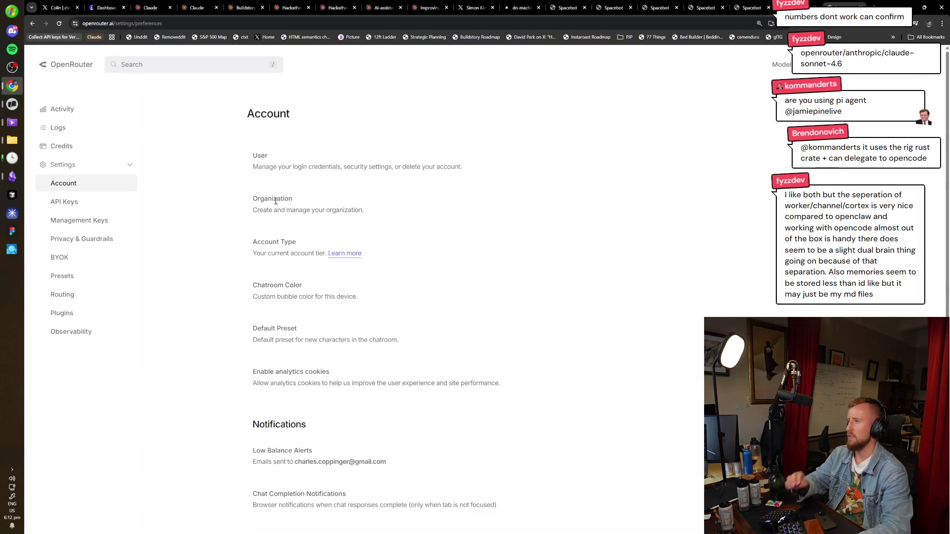
Check the $9.29 OpenRouter credit balance via Activity and Credits, then check Cortex's progress
click(105, 117)
click(97, 148)
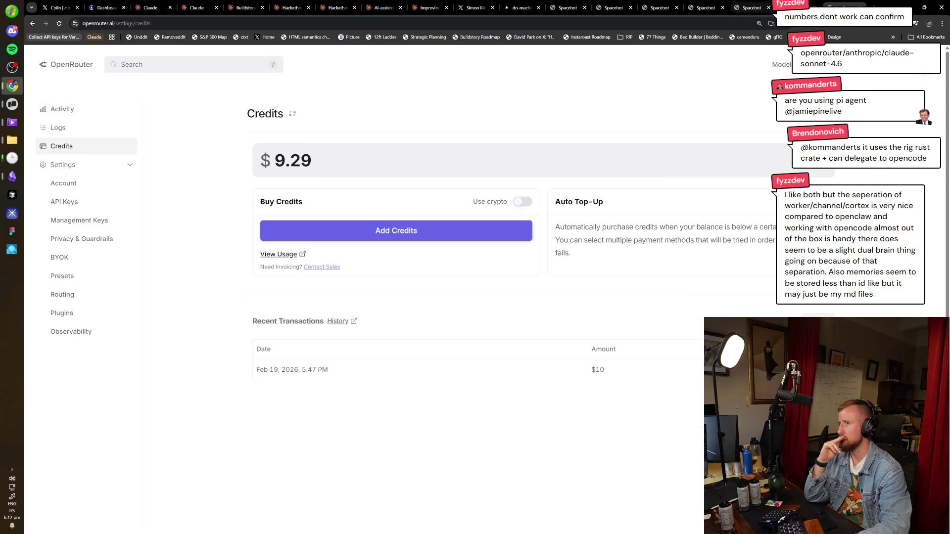
key(ctrl+shift+Tab)
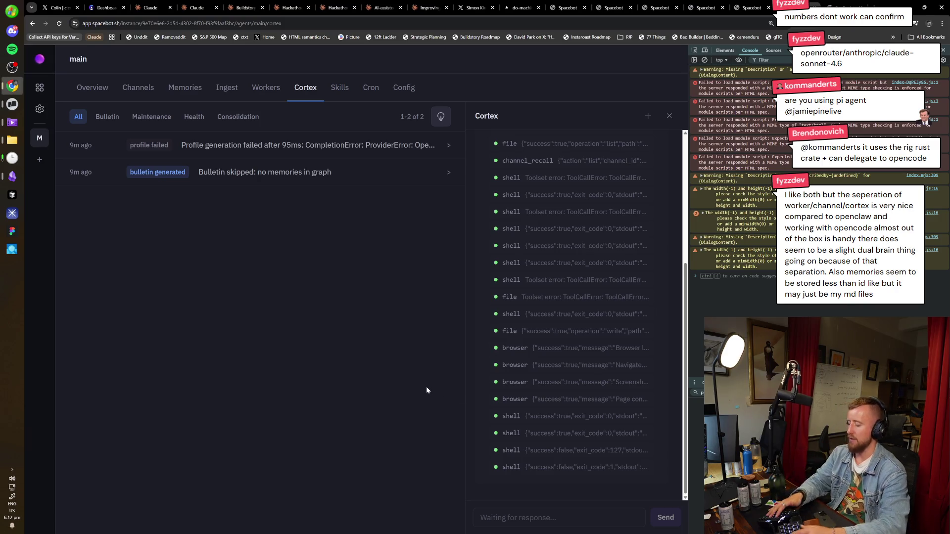
key(ctrl+t)
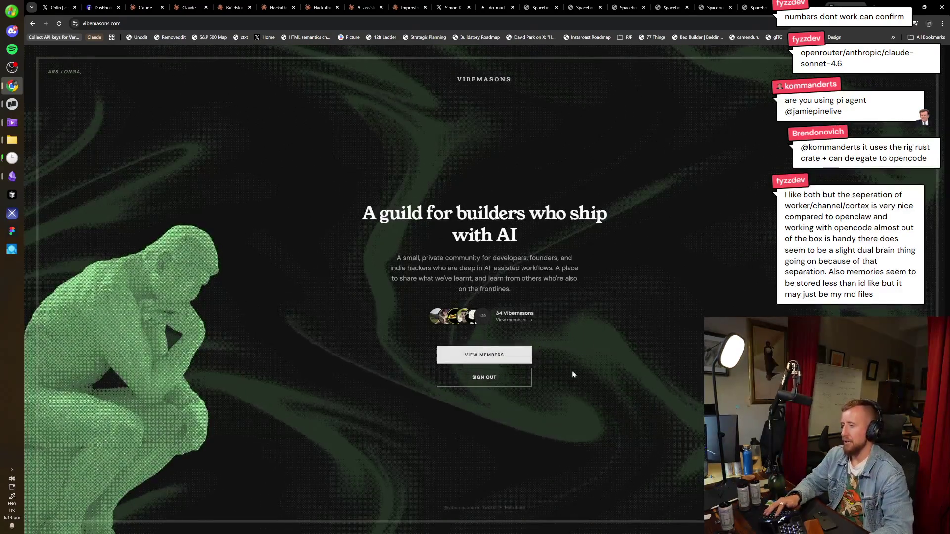
Open Vibemasons' Claude thread under Threads > Tools, zoom in, then return to Cortex
click(525, 320)
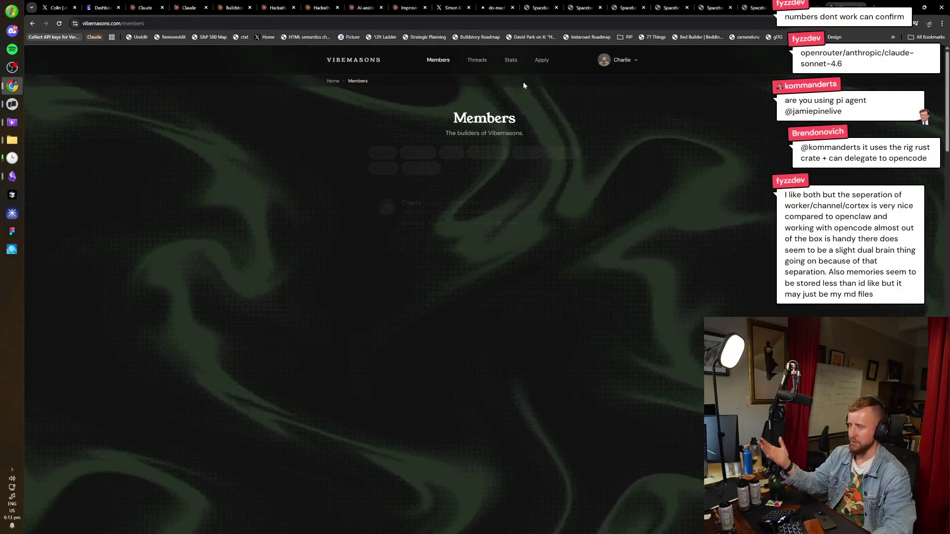
click(478, 60)
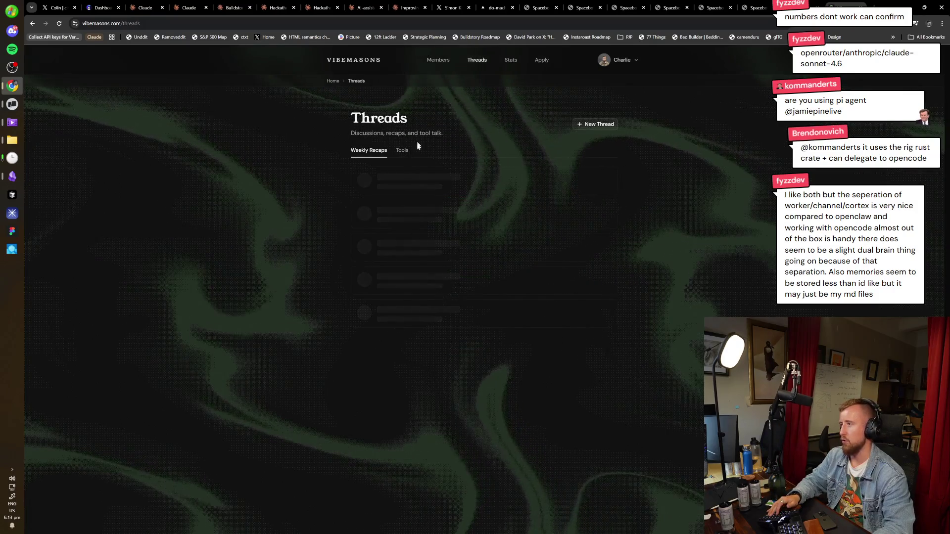
click(402, 150)
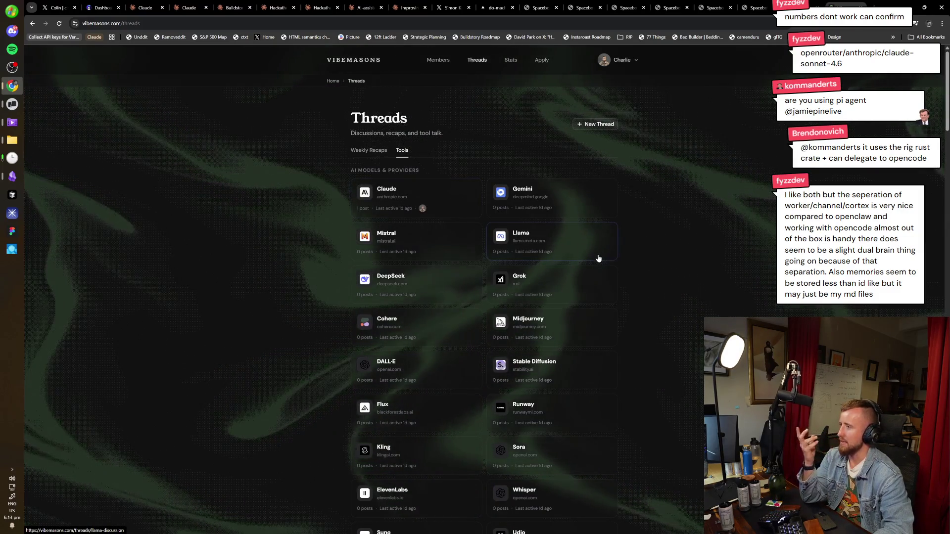
click(370, 197)
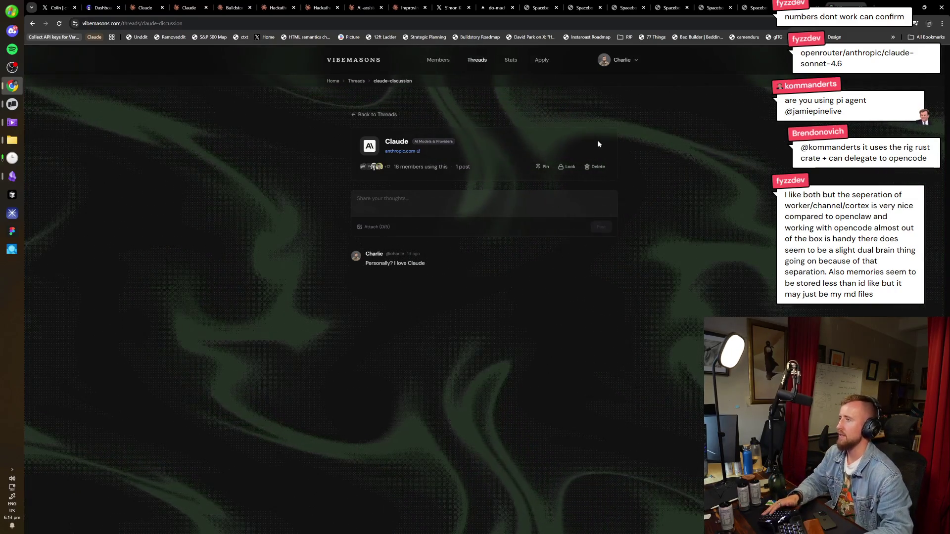
key(ctrl+plus)
key(ctrl+plus)
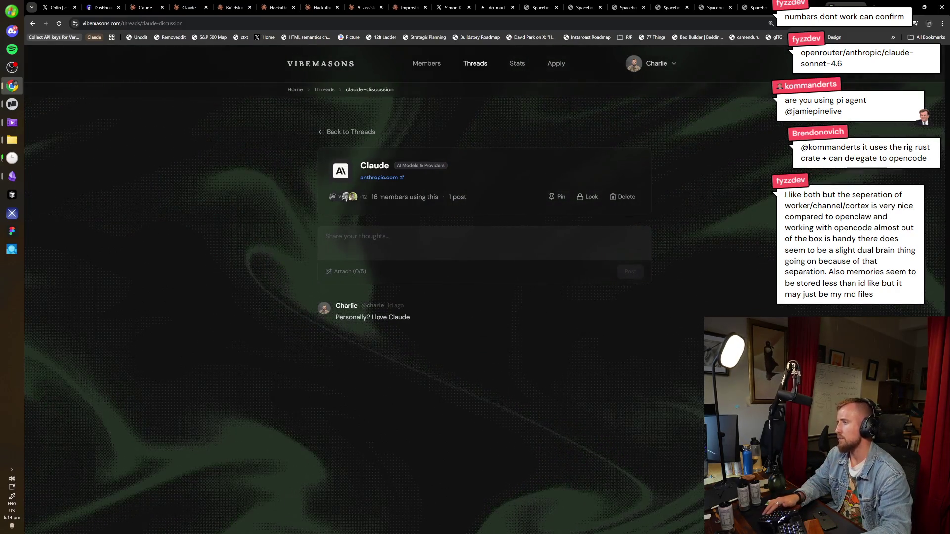
key(ctrl+Tab)
key(ctrl+shift+Tab)
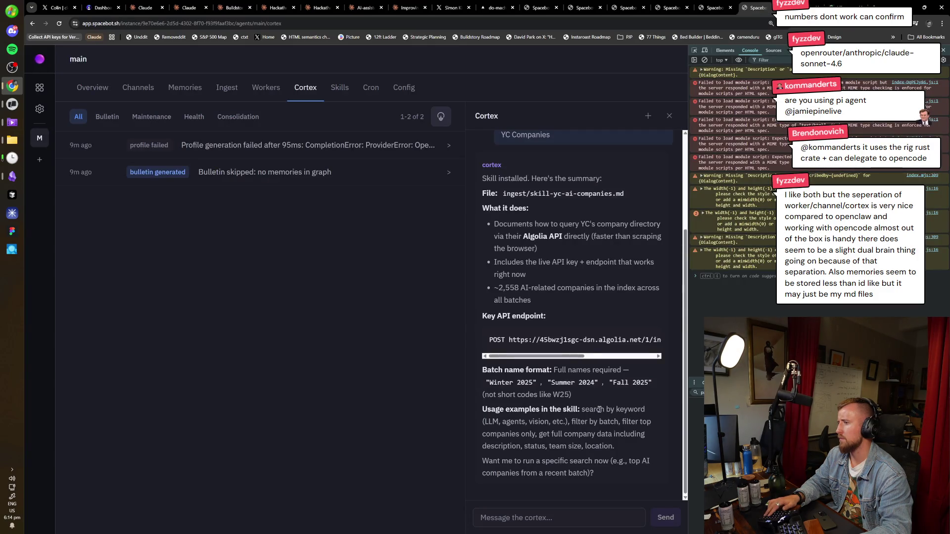
Read Cortex's install summary and select the skill-yc-ai-companies.md file name
scroll(599, 410, up, 2)
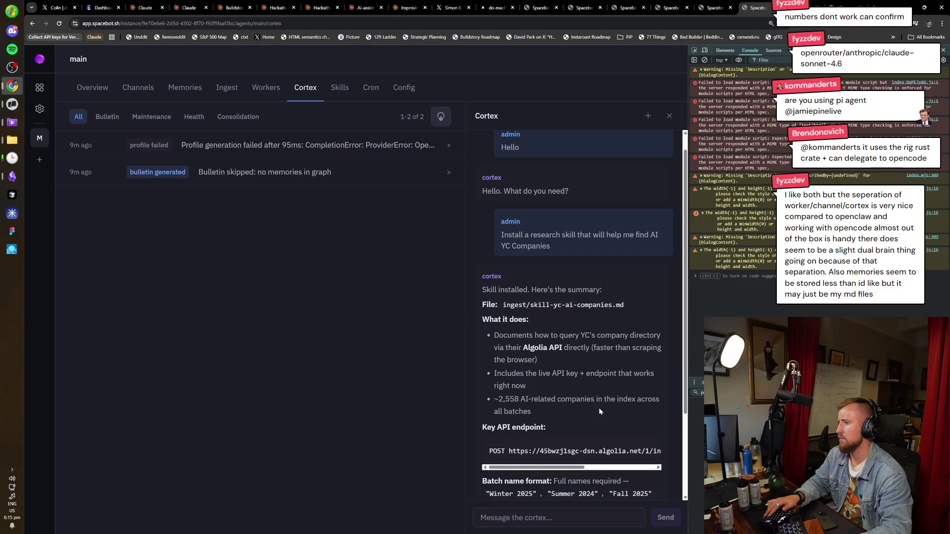
scroll(599, 407, down, 2)
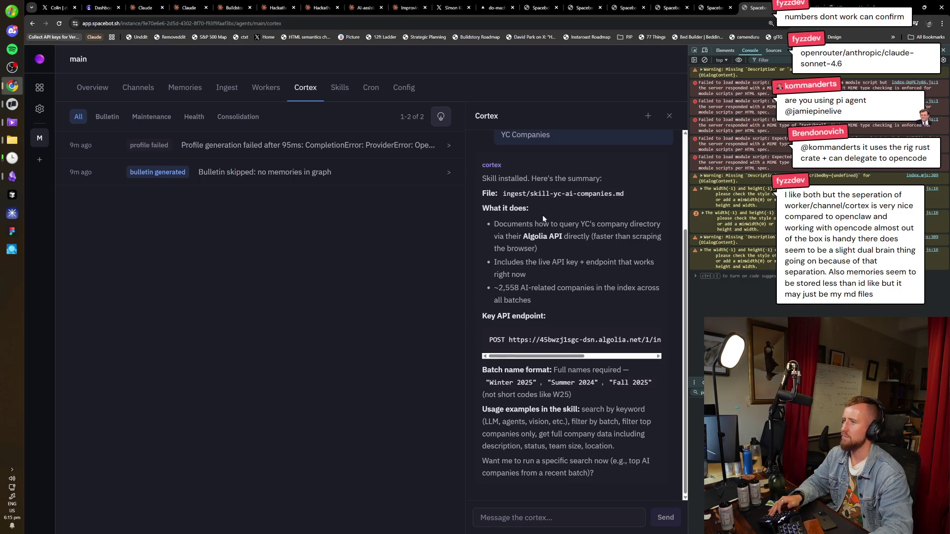
drag(531, 194, 624, 194)
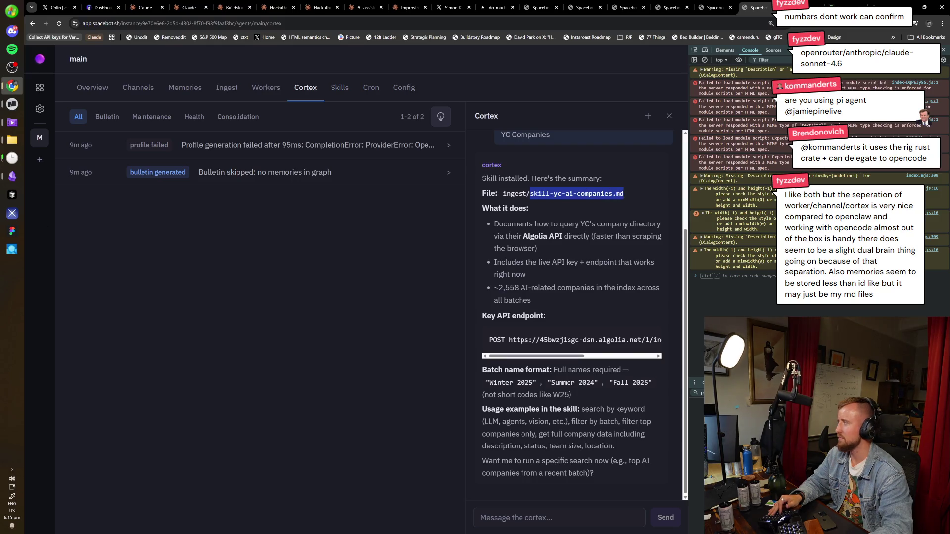
key(alt+Tab)
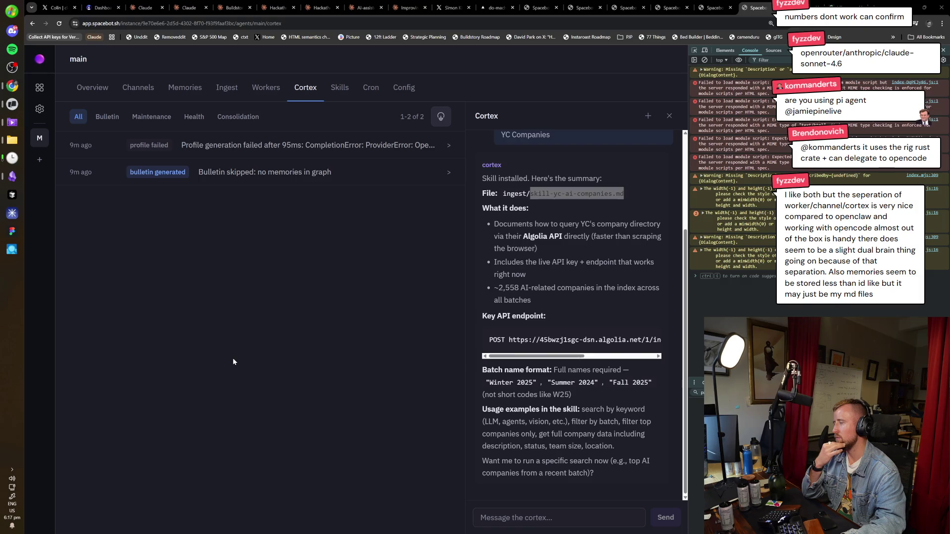
Wait for the Cortex reply confirming skill-yc-ai-companies.md is installed, refocusing the Spacebot page
click(365, 272)
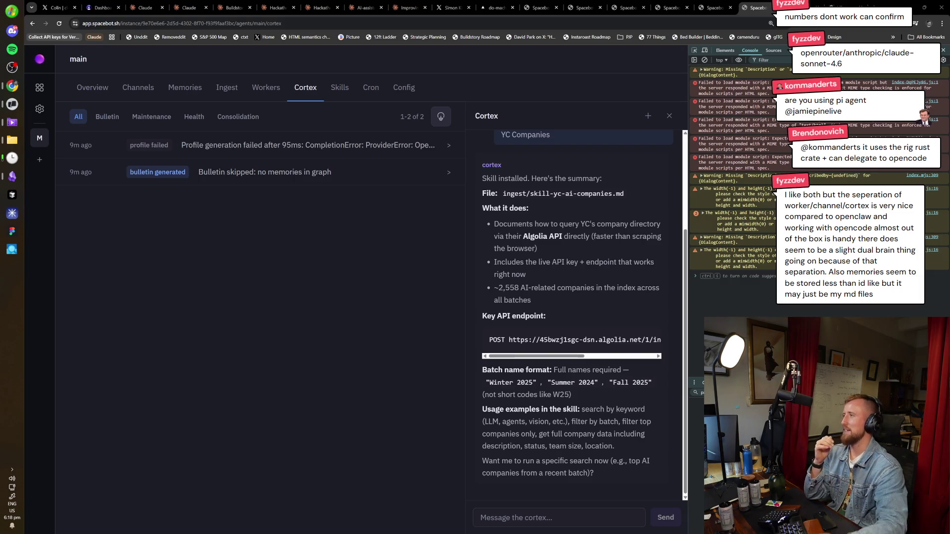
click(40, 137)
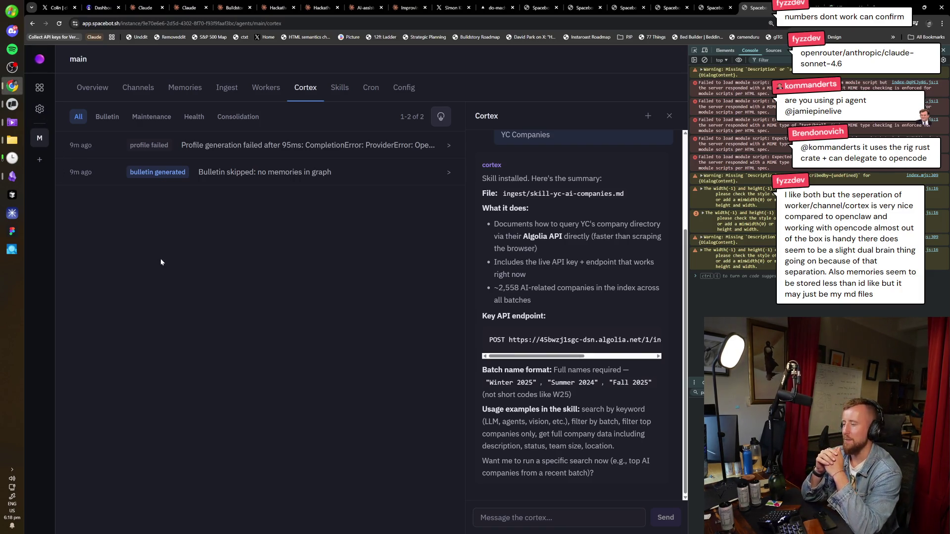